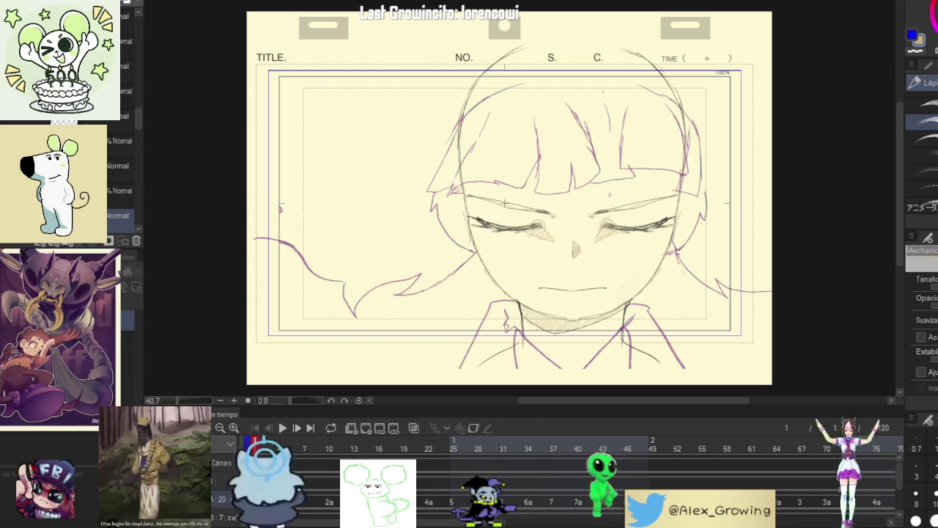
Step: Select the camera and shrink its frame slightly about its centre for the push-in
click(506, 451)
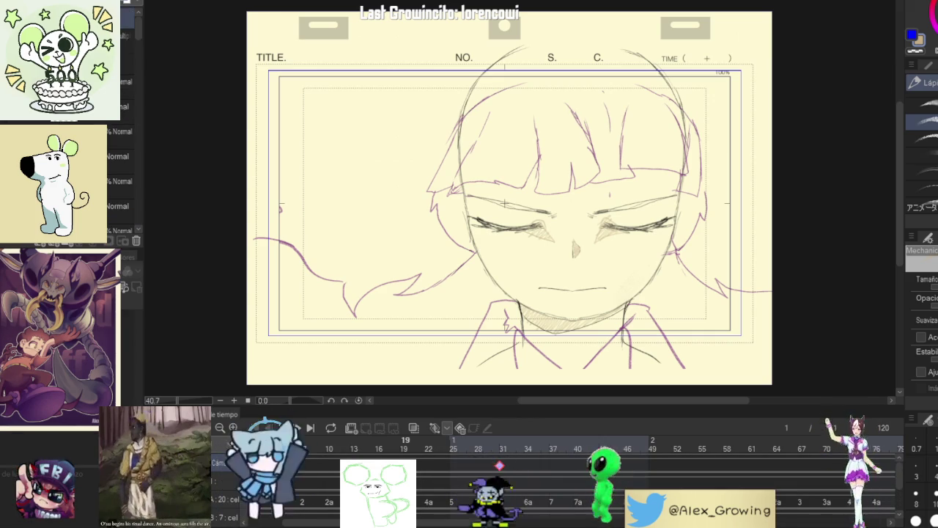
click(460, 427)
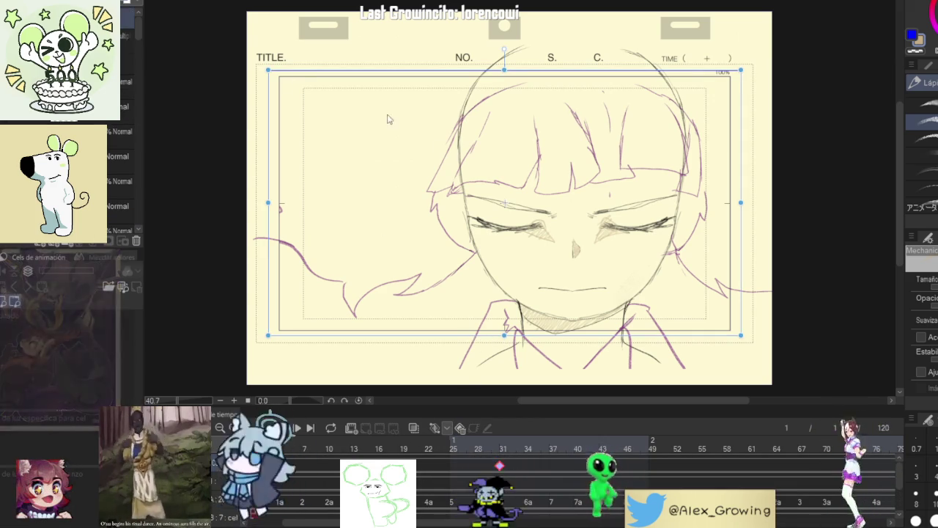
click(917, 119)
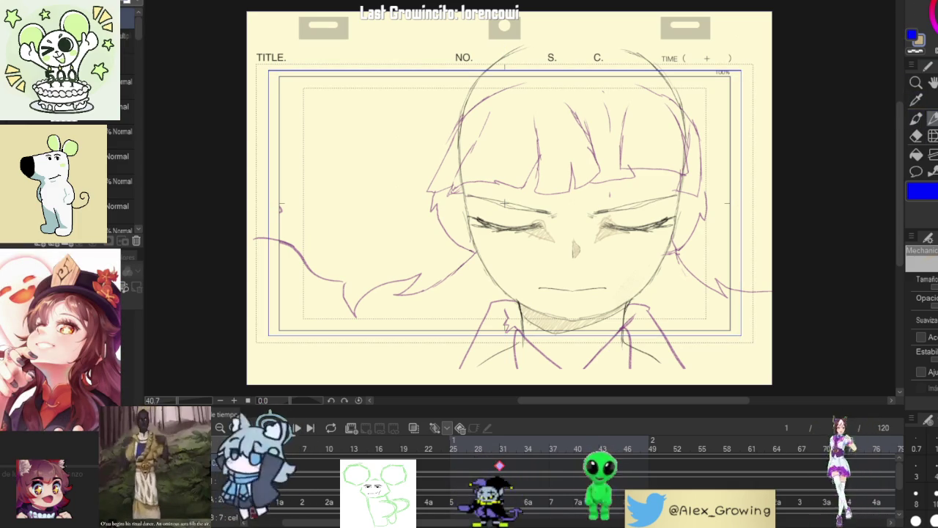
key(o)
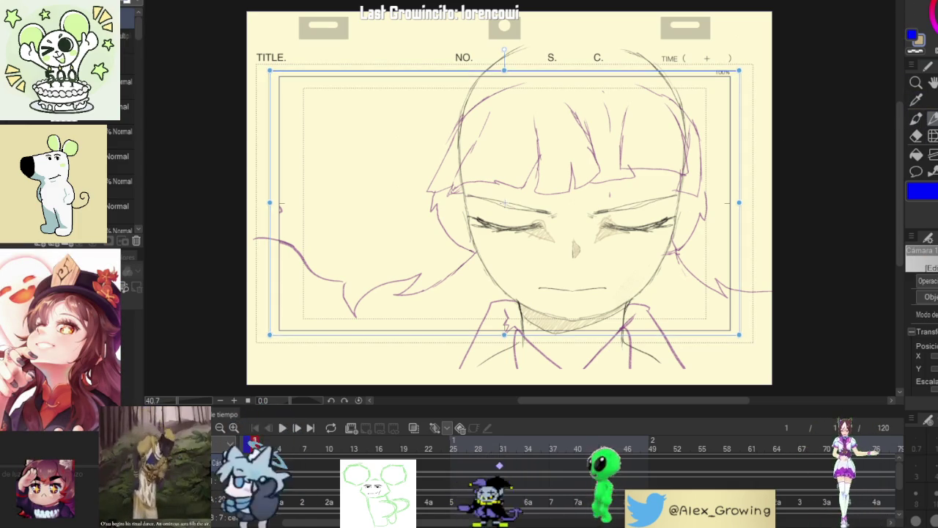
drag(740, 335, 718, 322)
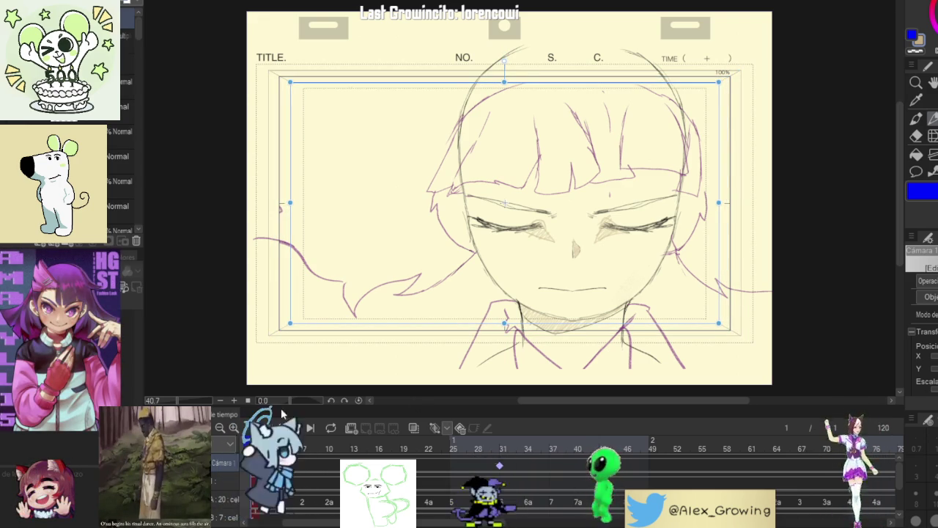
Step: Preview the camera move, stopping at frames 53 and 74 and jumping to frame 31
click(282, 428)
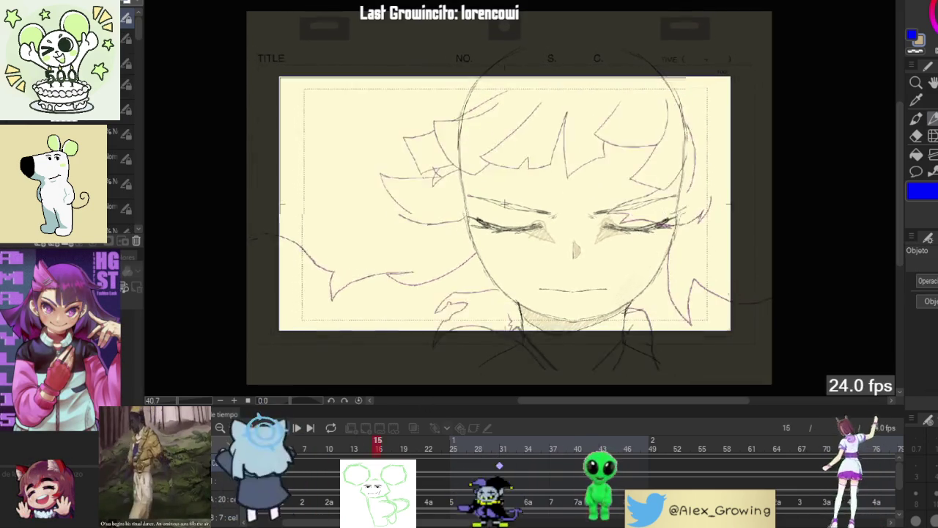
key(space)
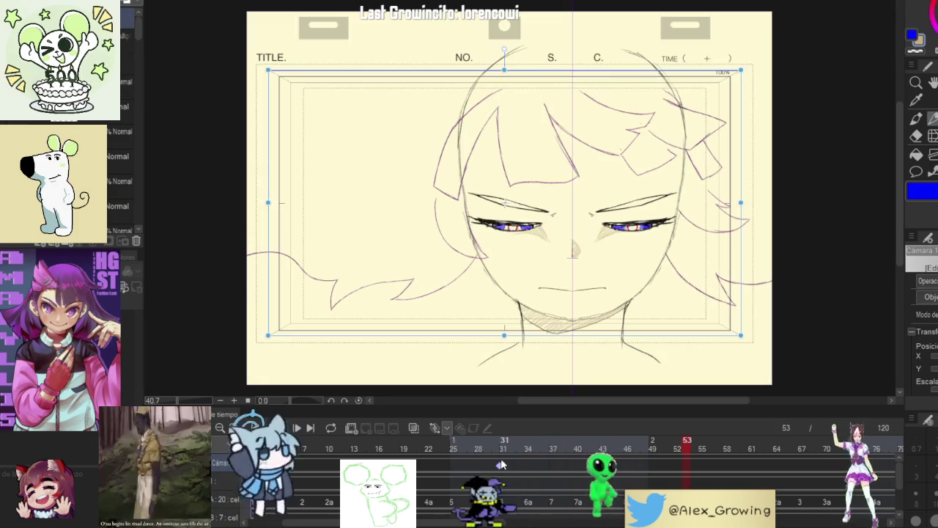
click(504, 466)
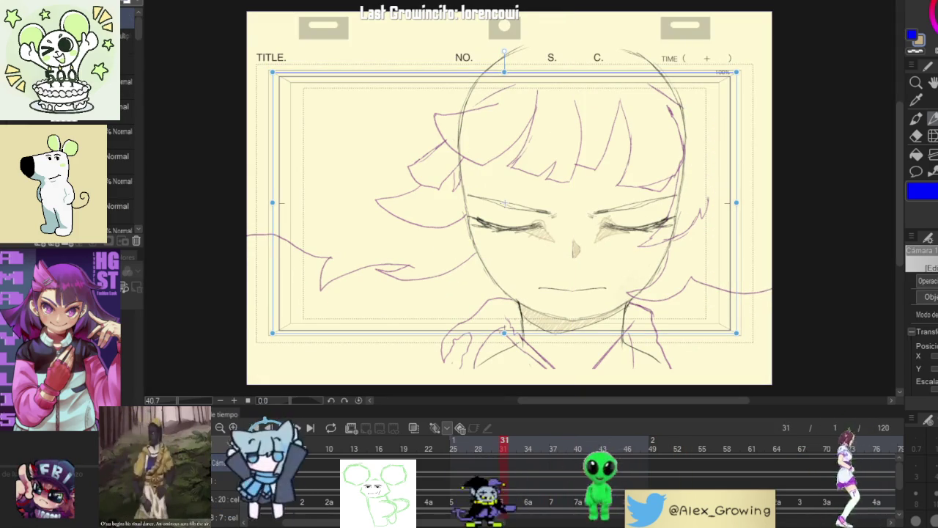
key(space)
key(space)
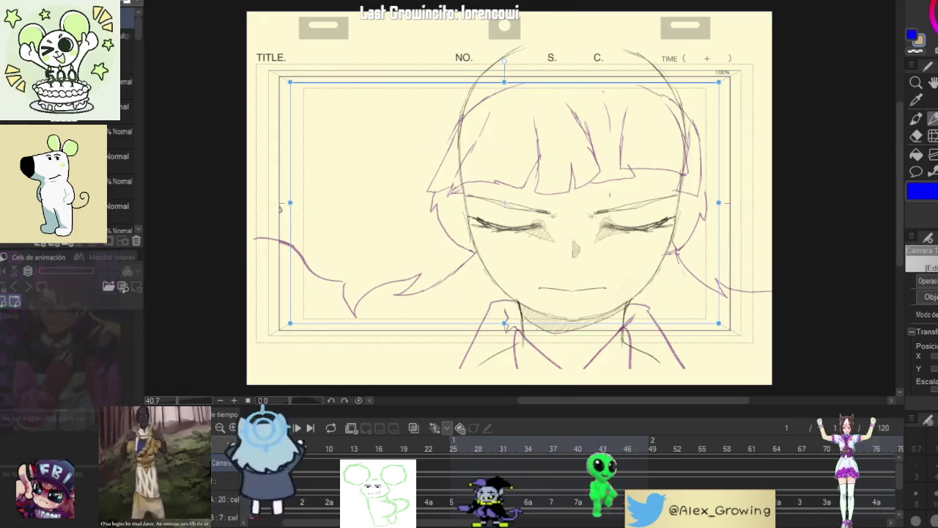
key(space)
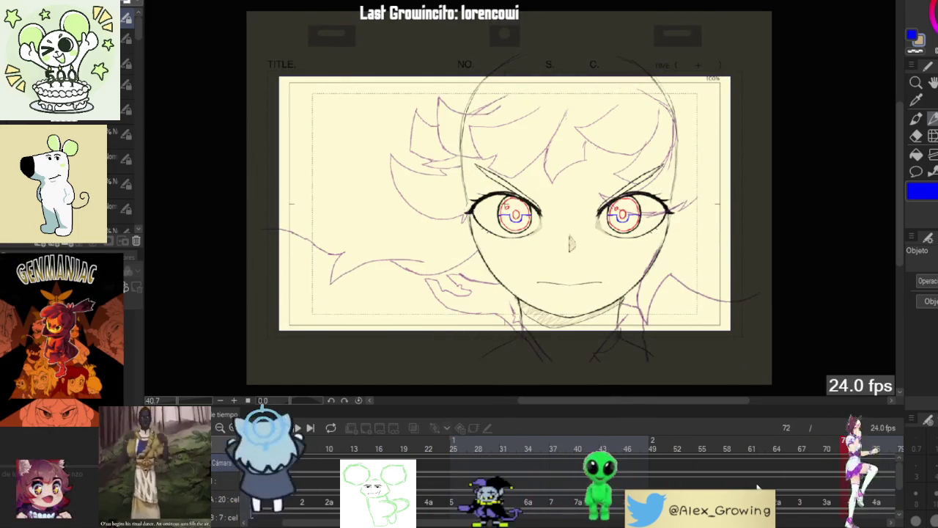
key(space)
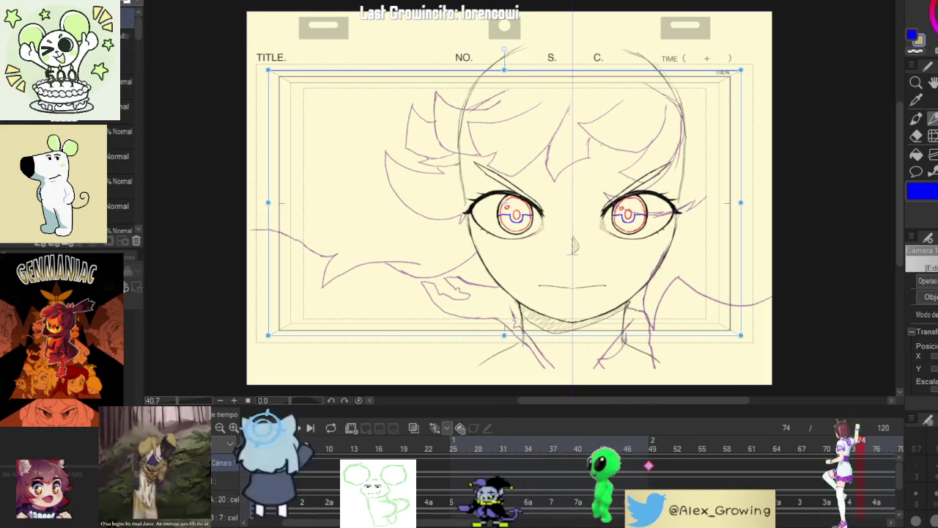
Step: Replay the animation from frame 1 several times to check the push-in
click(279, 433)
key(space)
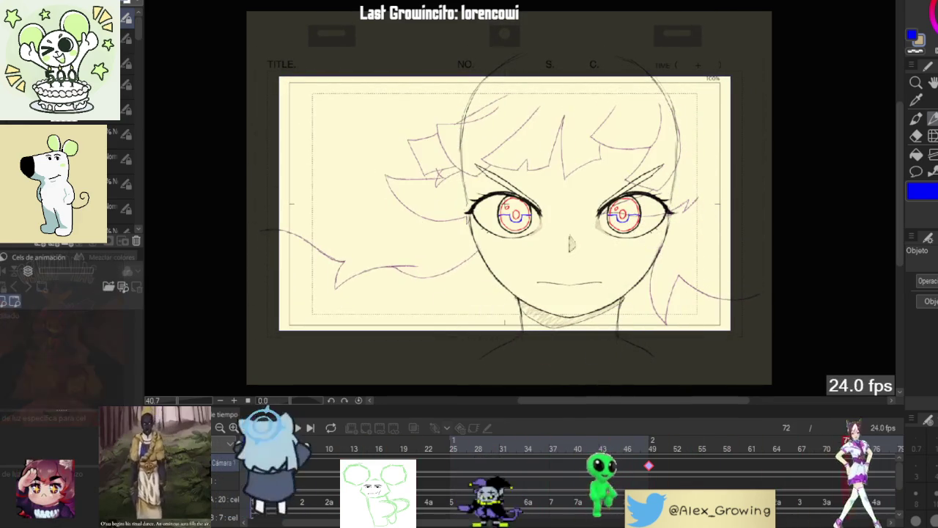
click(281, 432)
click(282, 432)
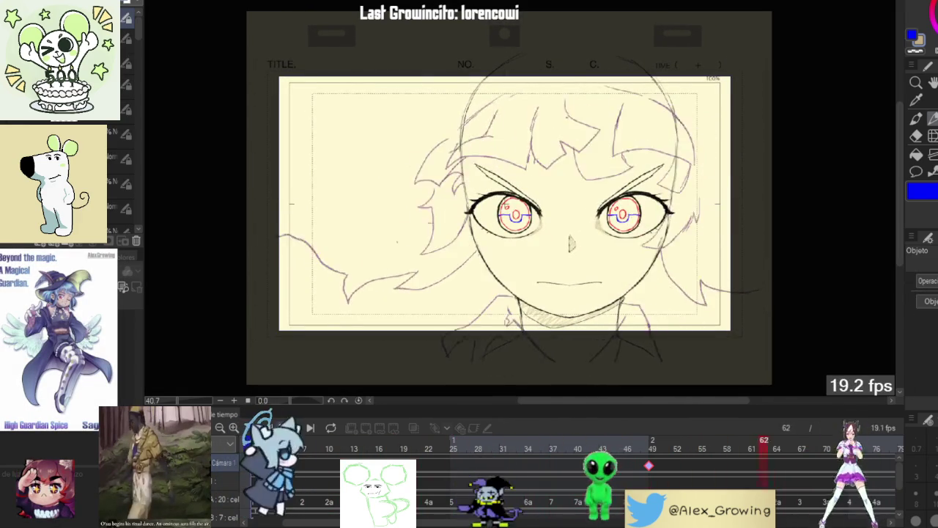
click(281, 432)
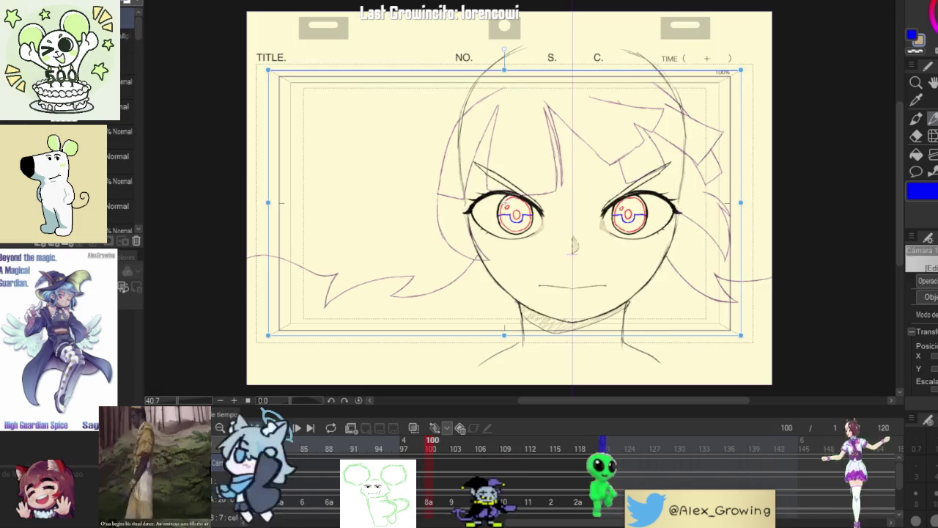
click(283, 429)
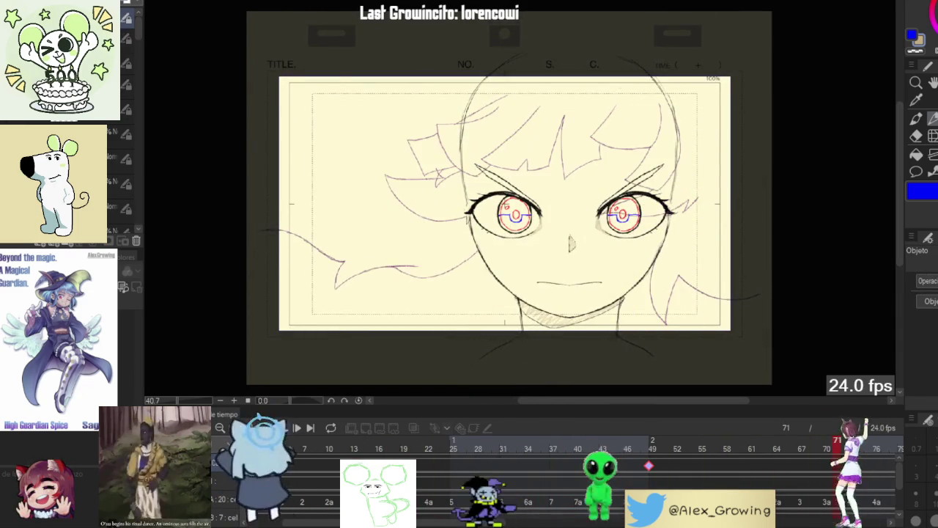
click(283, 429)
click(283, 429)
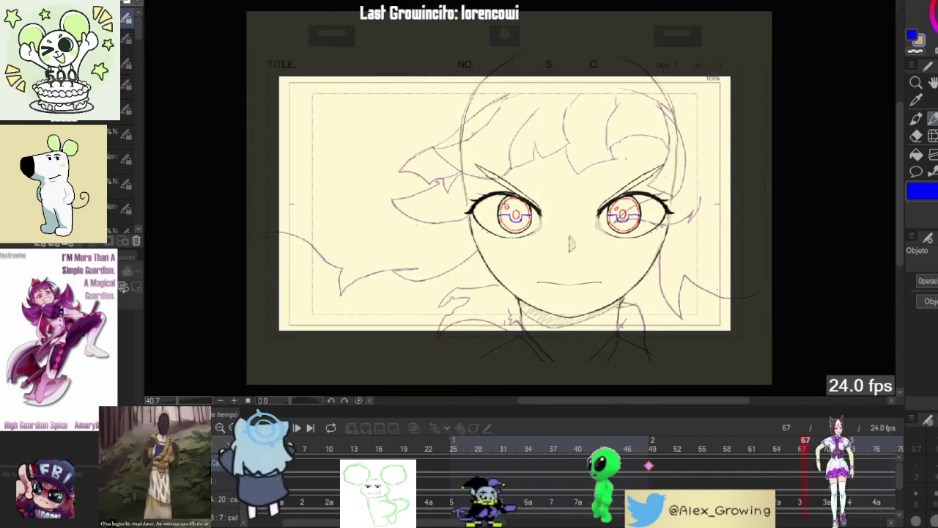
click(283, 429)
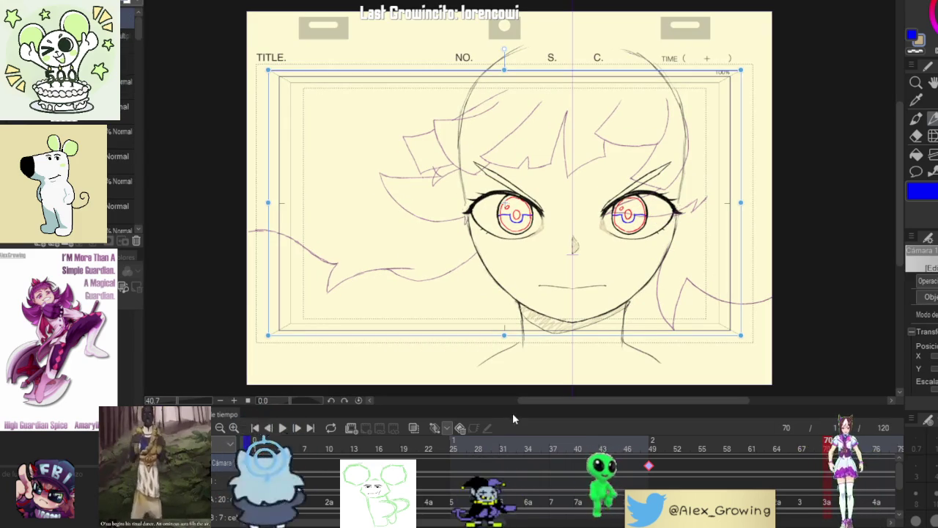
Step: Replay the animation from frame 1 several times, then scrub back to frame 7
click(249, 438)
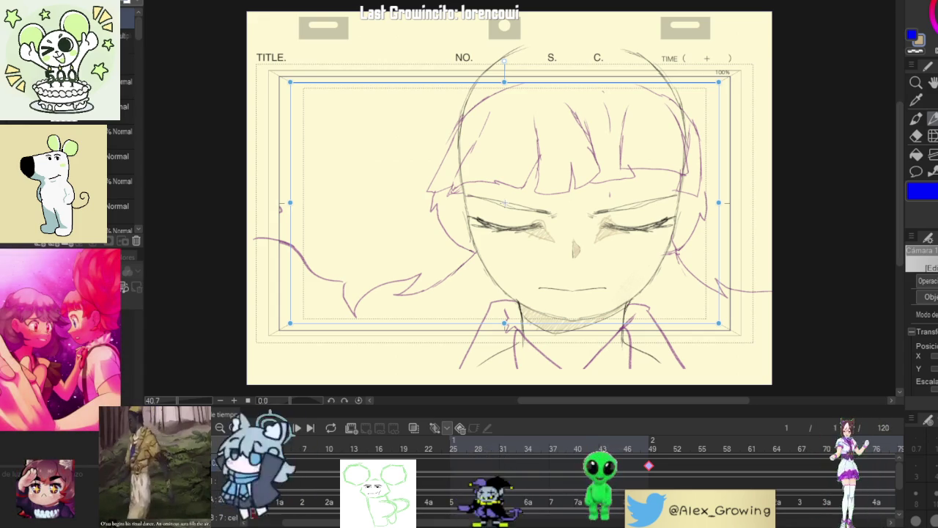
click(282, 428)
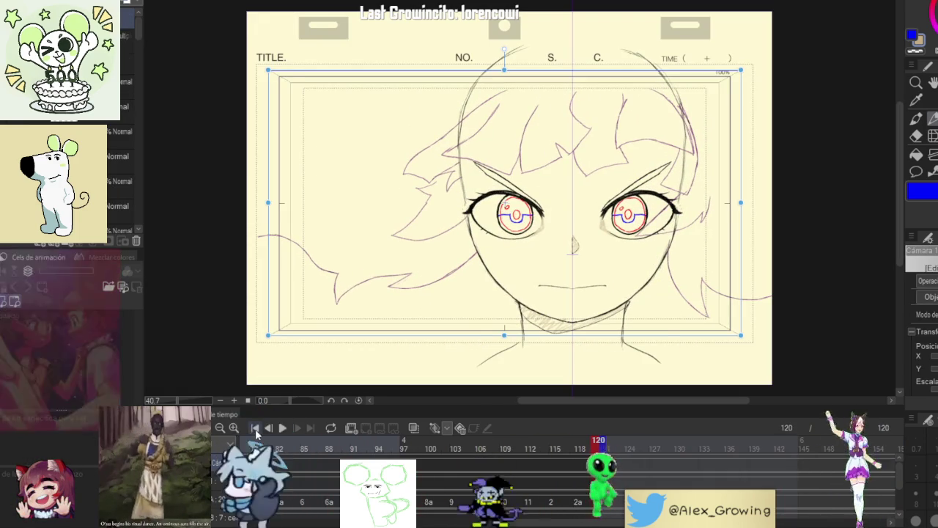
click(282, 429)
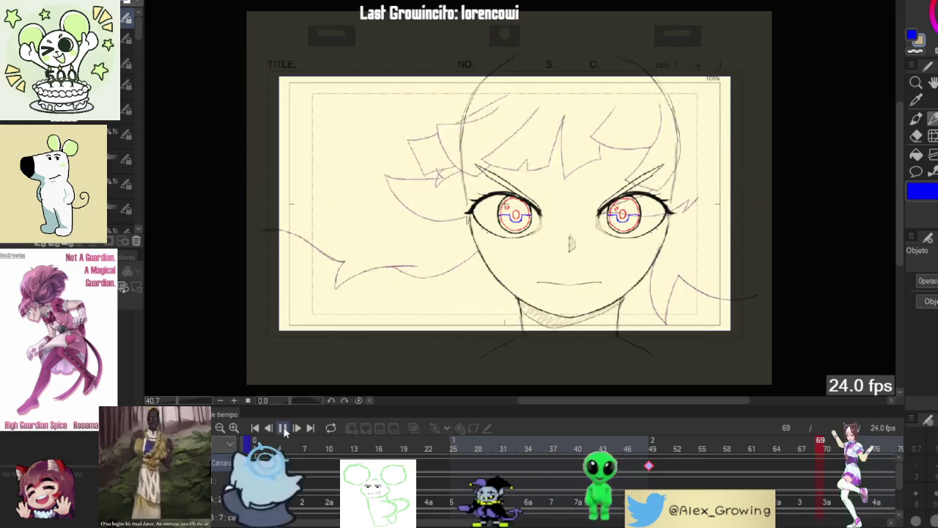
click(283, 431)
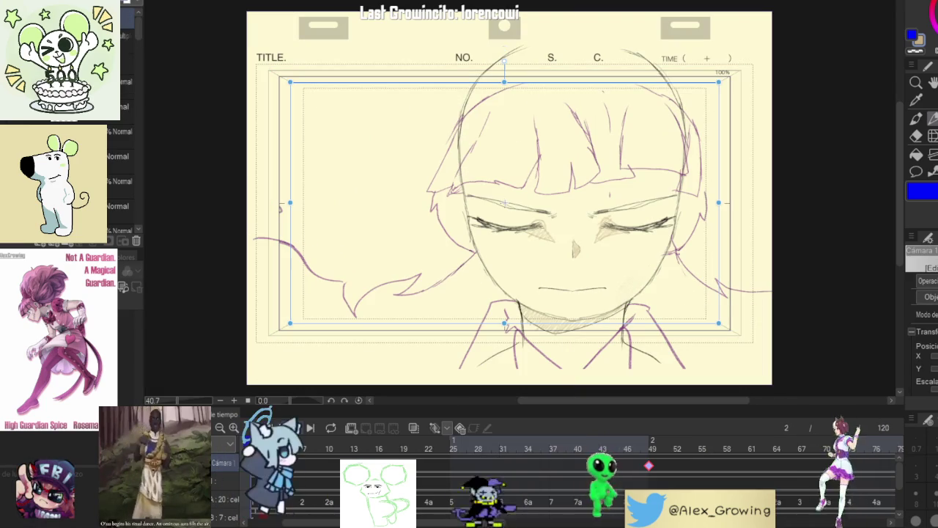
click(281, 429)
click(281, 428)
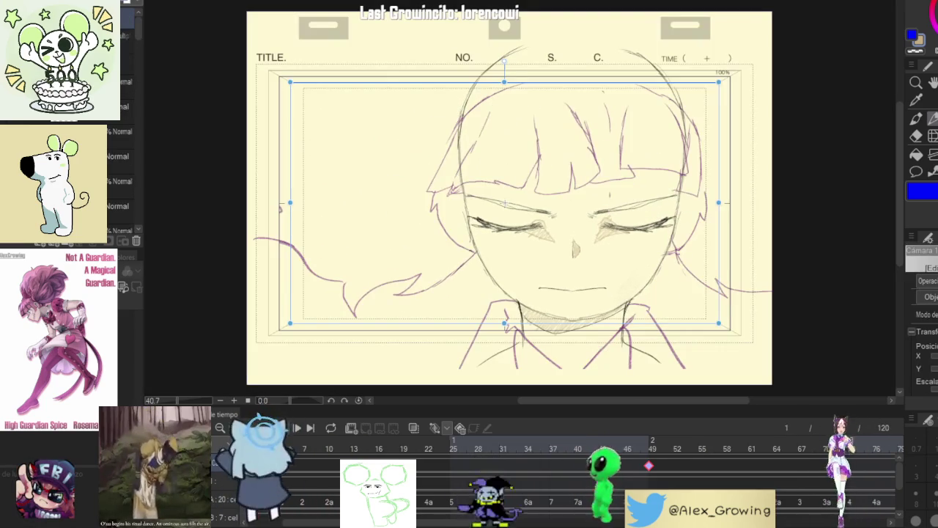
click(283, 431)
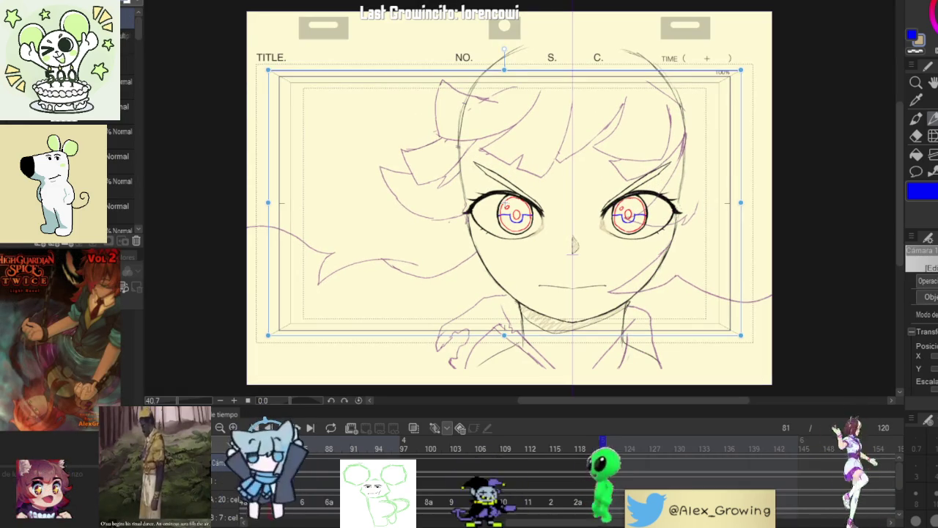
drag(541, 524, 474, 524)
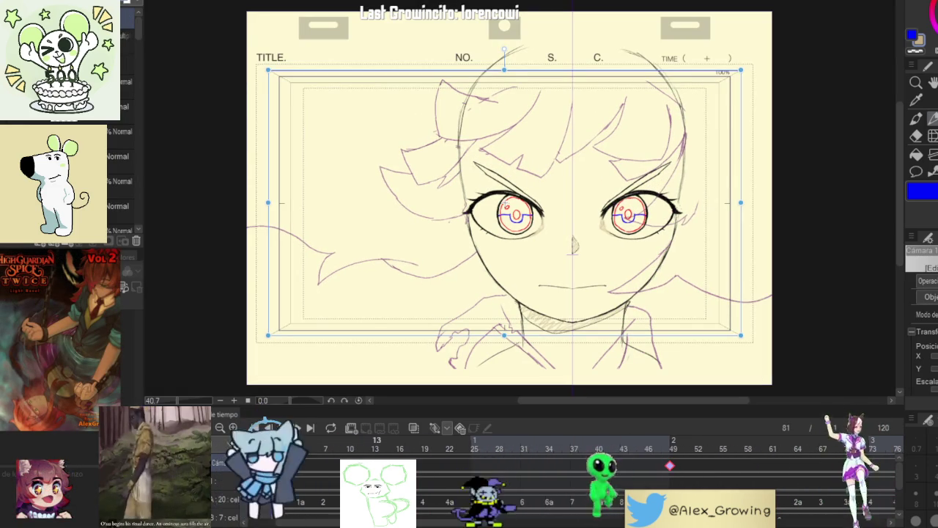
click(327, 489)
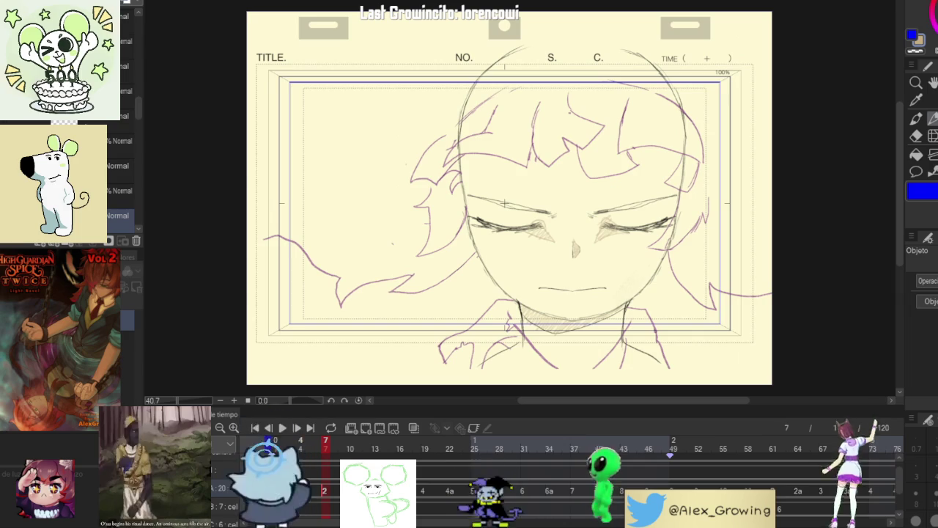
Step: At frame 49, switch the colour to black and pick a pencil from the animation brush set
click(300, 491)
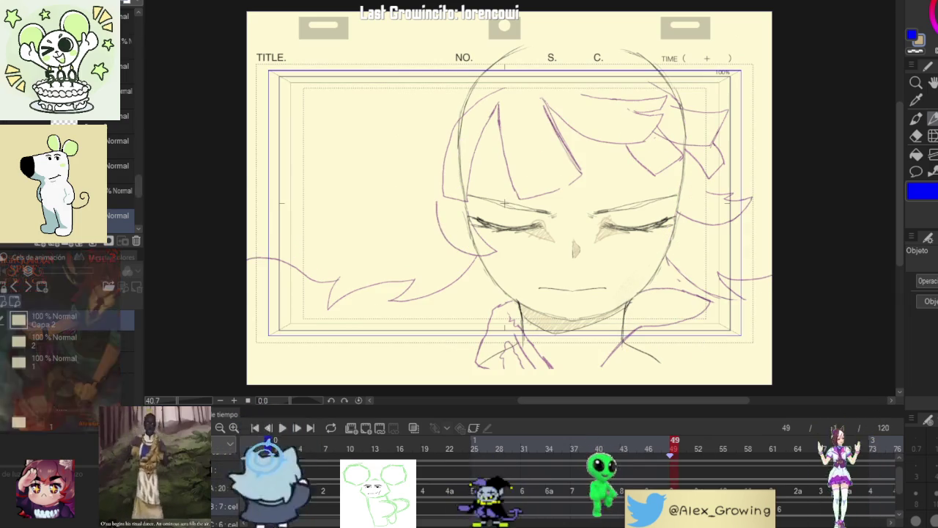
key(End)
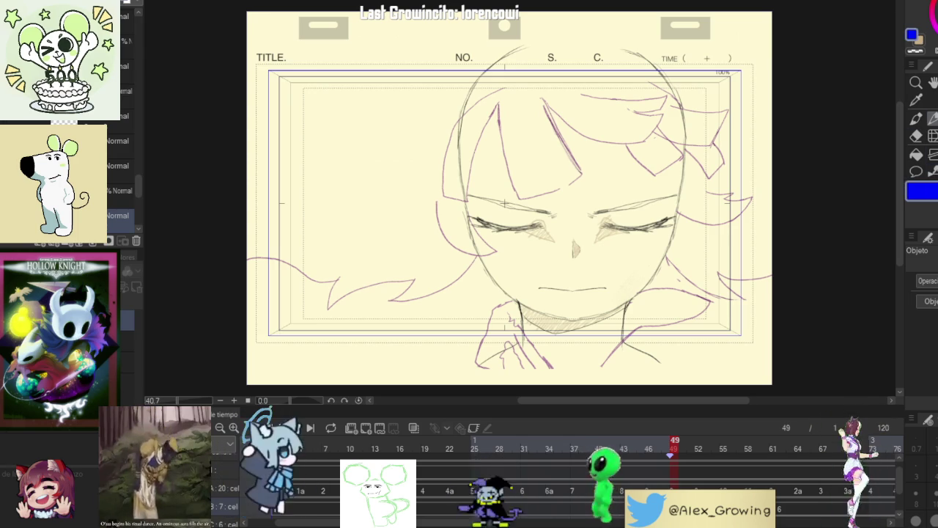
key(x)
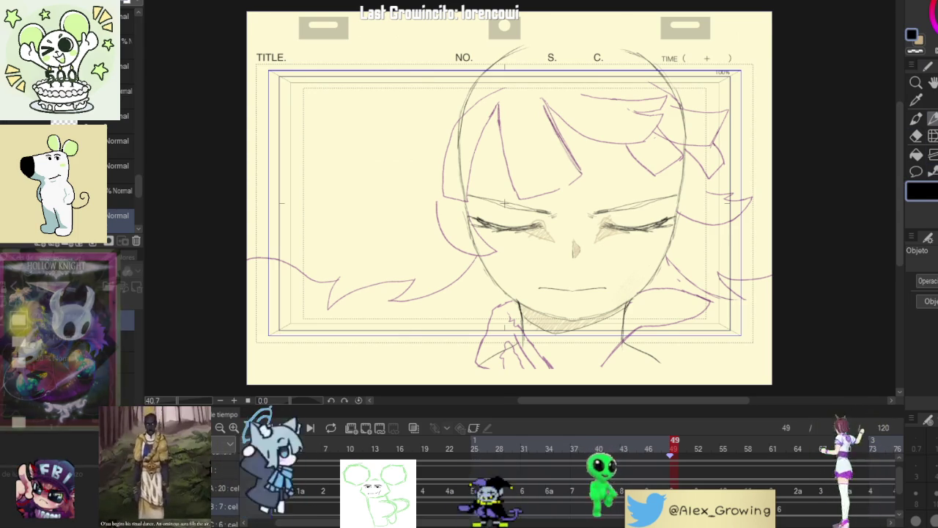
key(Tab)
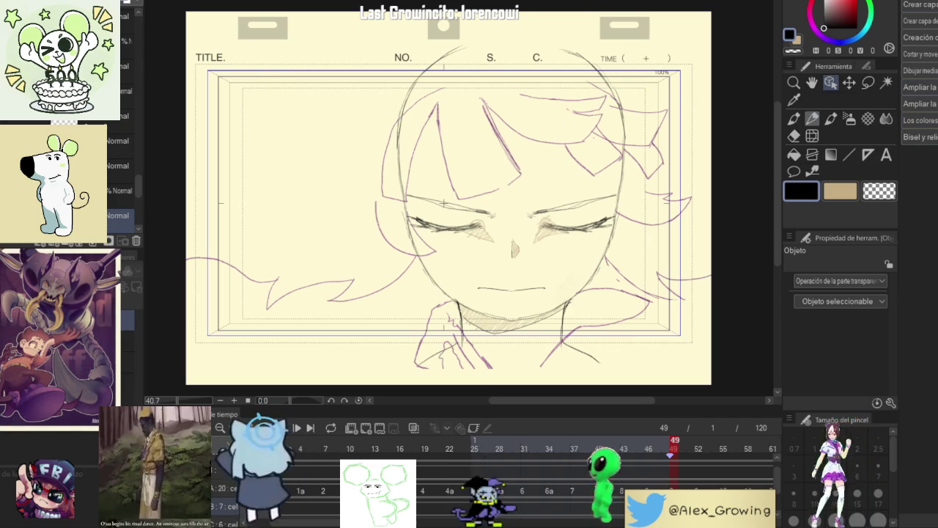
key(Tab)
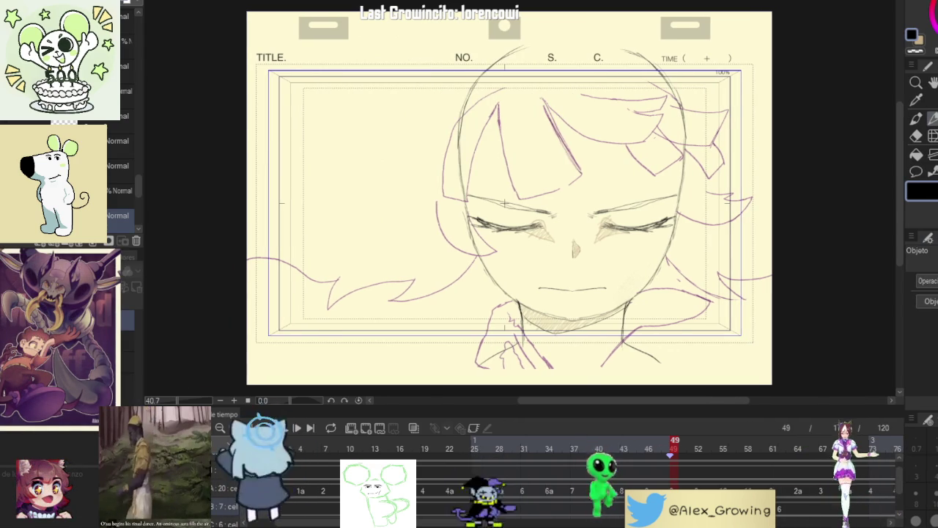
click(933, 120)
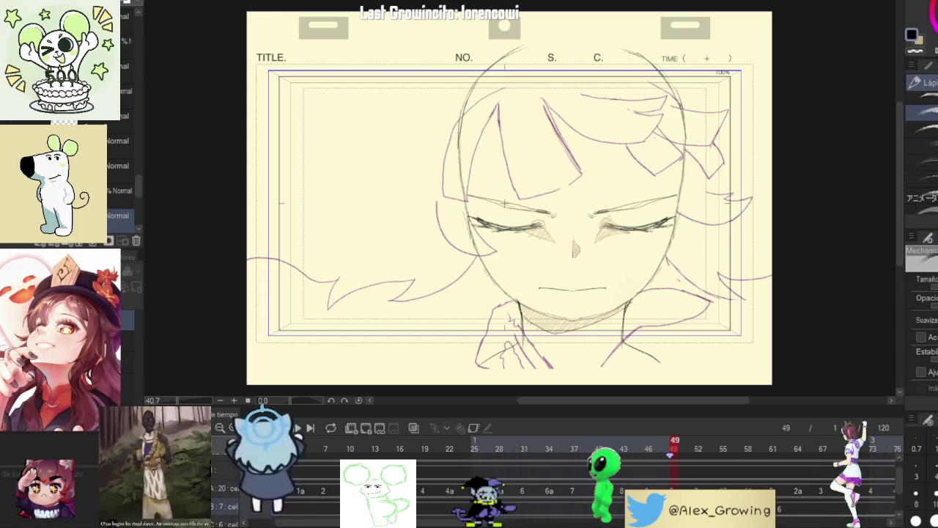
click(921, 161)
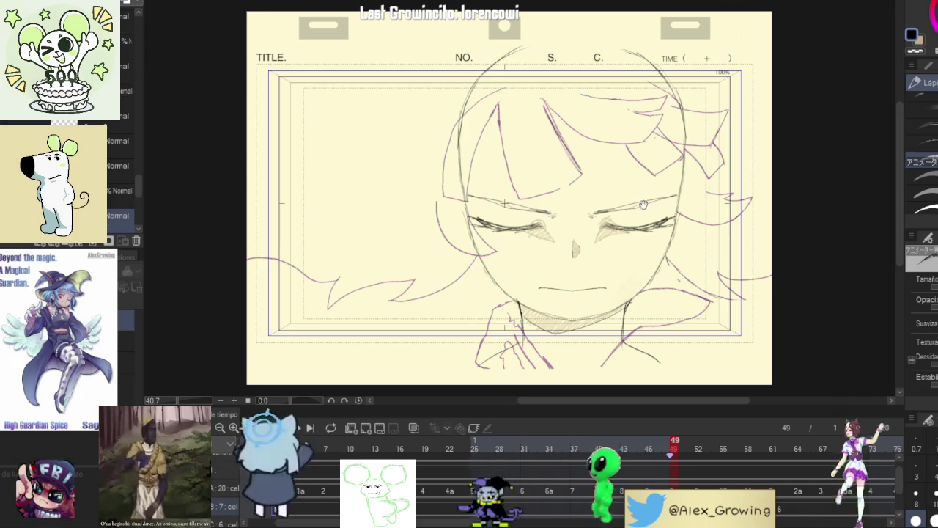
Step: Sketch blush hatching on the right cheek, then undo it to redraw
drag(653, 210, 685, 208)
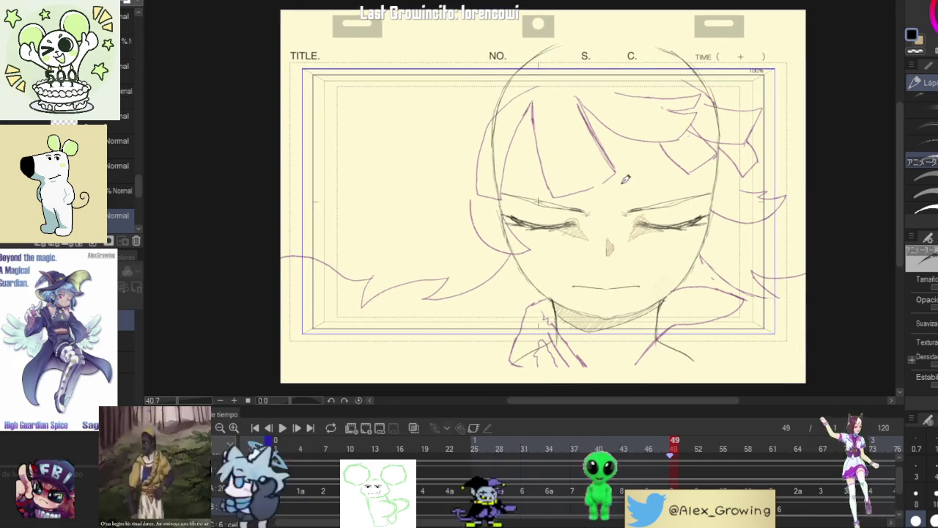
scroll(653, 244, up, 2)
mouse_move(658, 287)
mouse_down()
mouse_move(672, 269)
mouse_move(656, 279)
mouse_up()
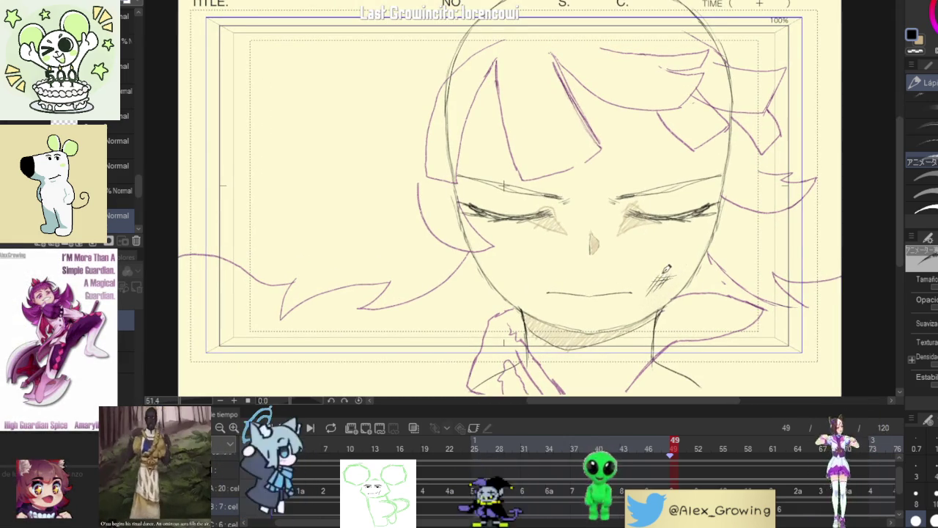
scroll(683, 274, up, 3)
scroll(530, 221, down, 3)
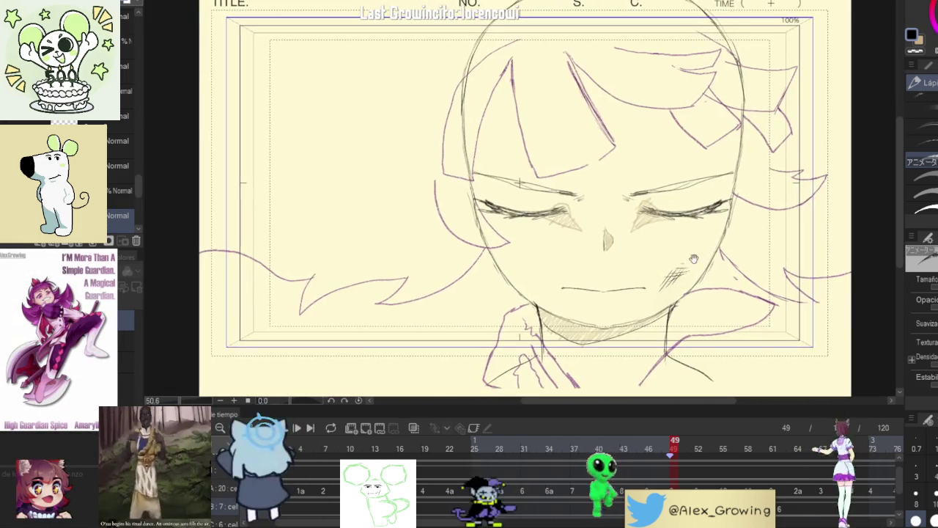
scroll(530, 221, up, 2)
drag(530, 221, 502, 199)
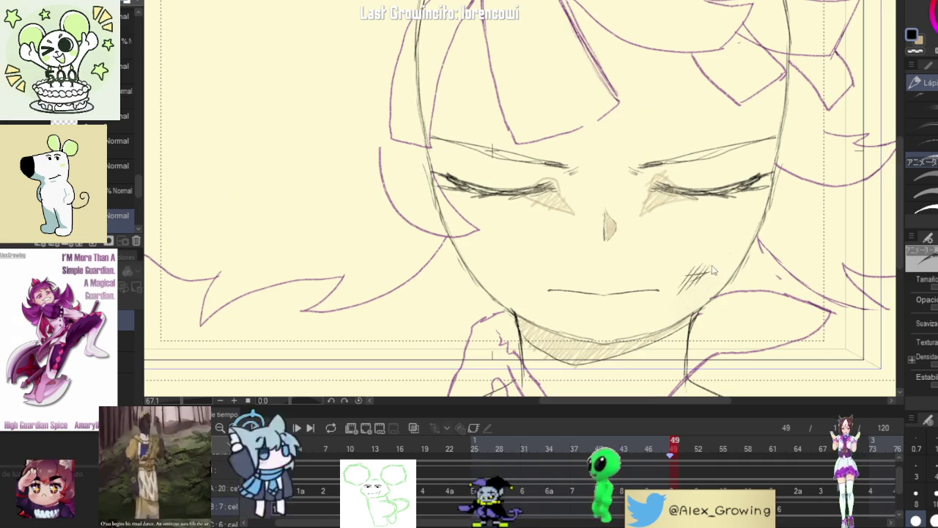
key(ctrl+z)
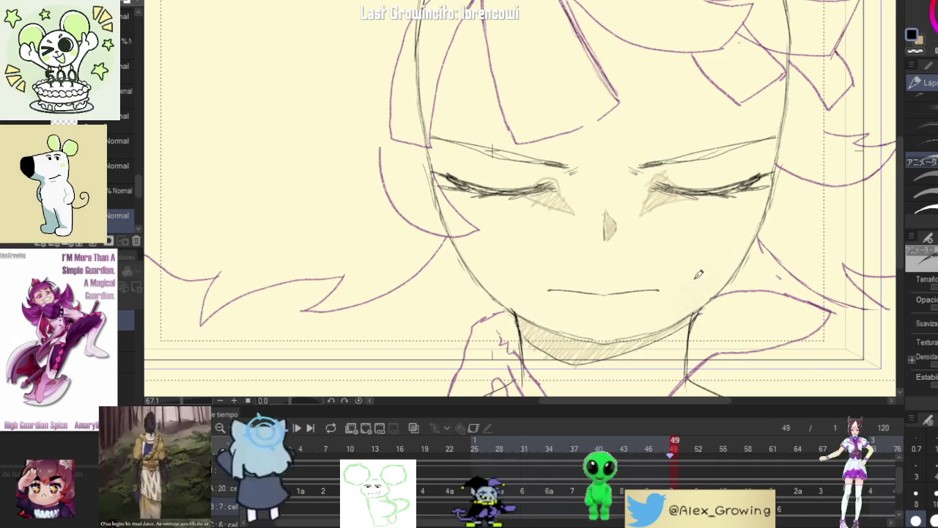
Step: Redraw right-cheek cross-hatching and add hatch marks to the left cheek and forehead
drag(692, 285, 722, 260)
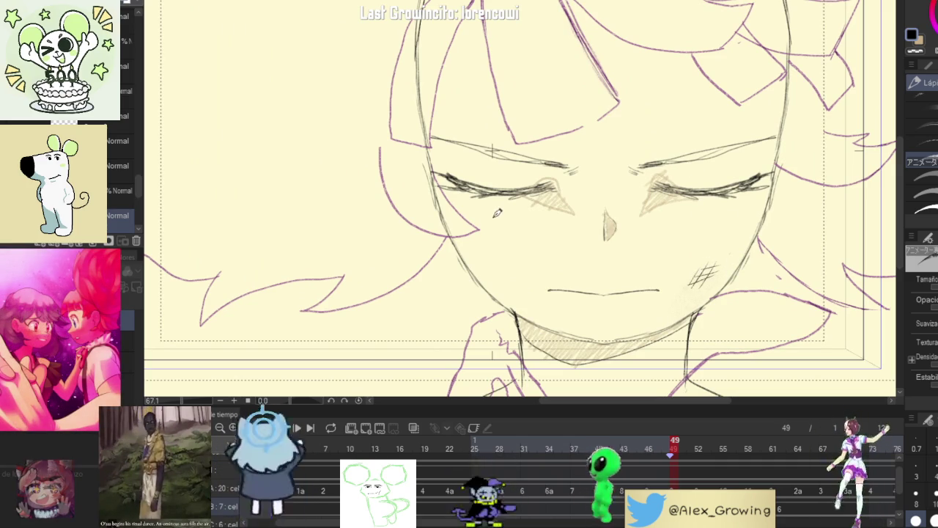
drag(502, 207, 491, 223)
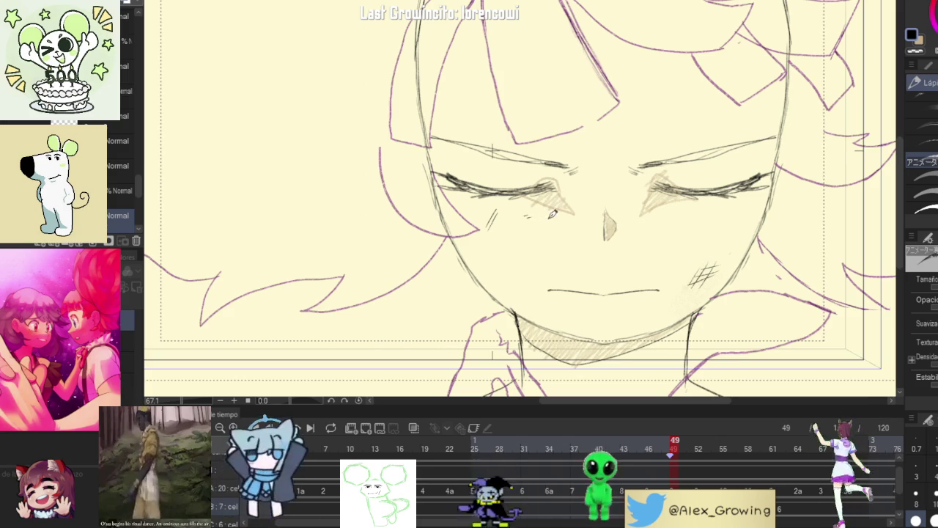
drag(680, 134, 689, 138)
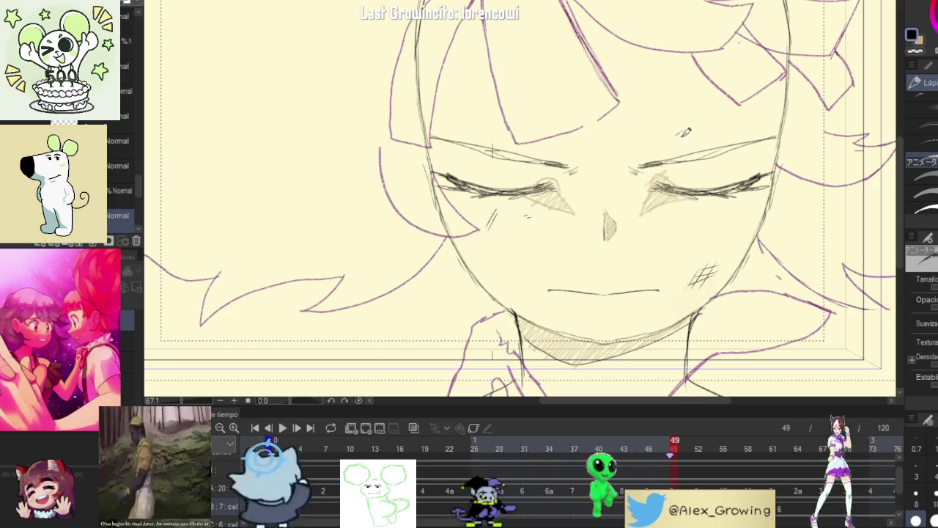
drag(746, 121, 755, 123)
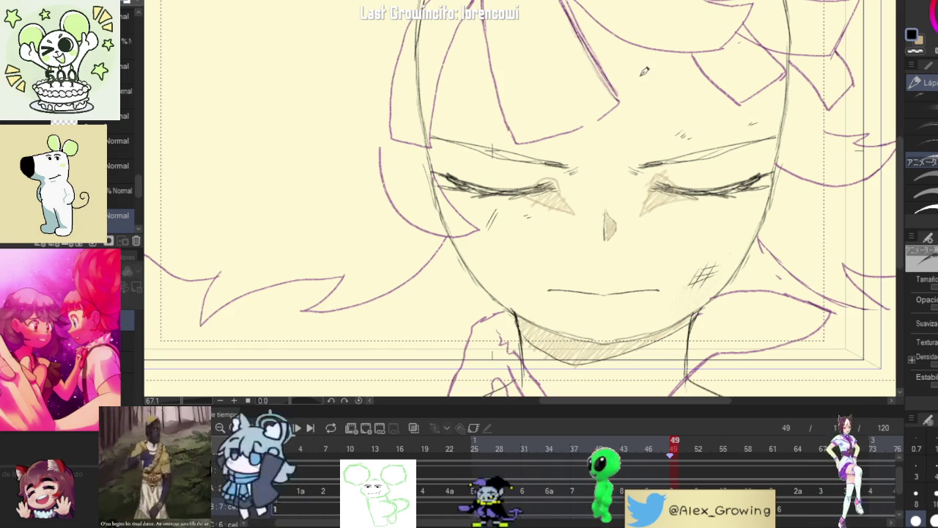
drag(633, 79, 639, 73)
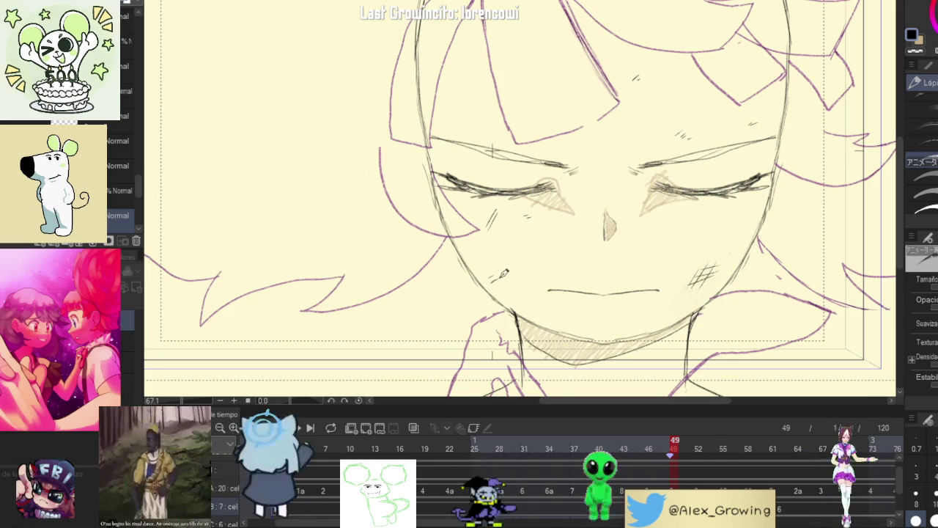
drag(496, 277, 507, 284)
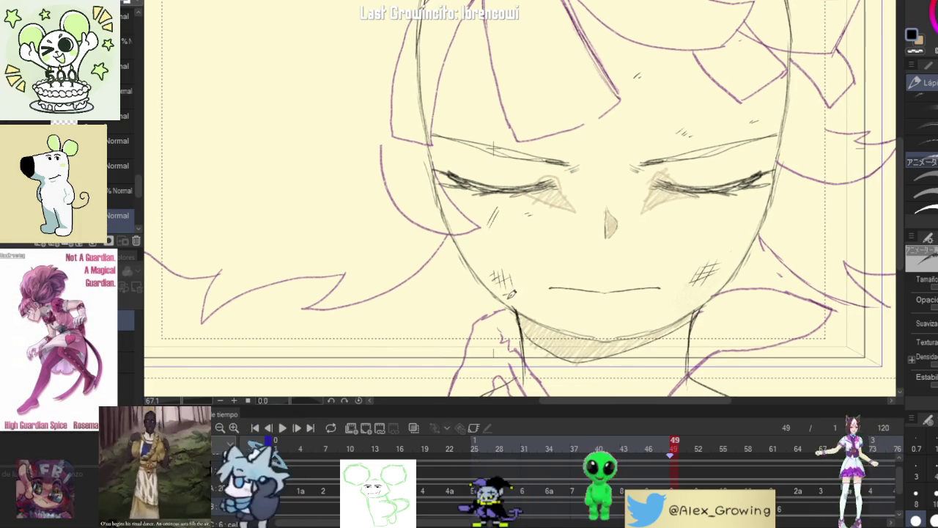
Step: Rotate the view about 13 degrees and add a thin hatch stroke on the cheek
scroll(634, 308, down, 3)
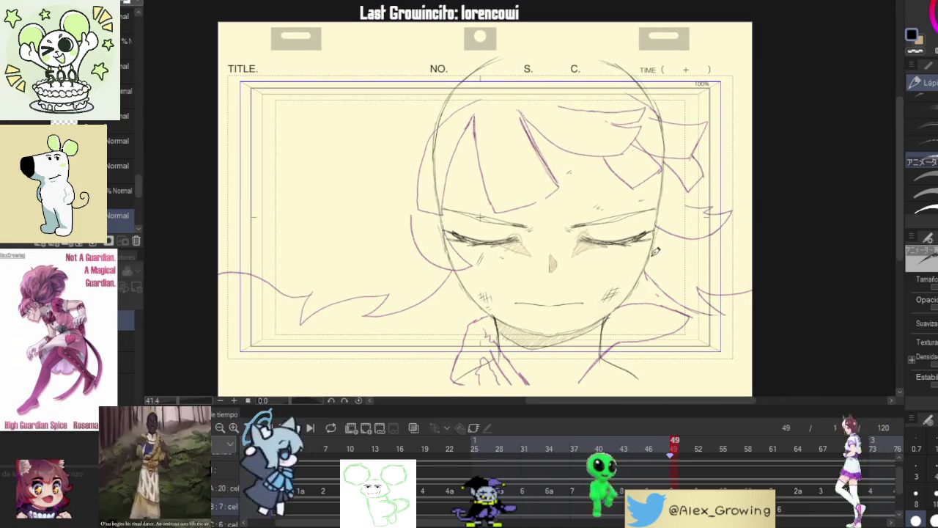
drag(656, 251, 668, 240)
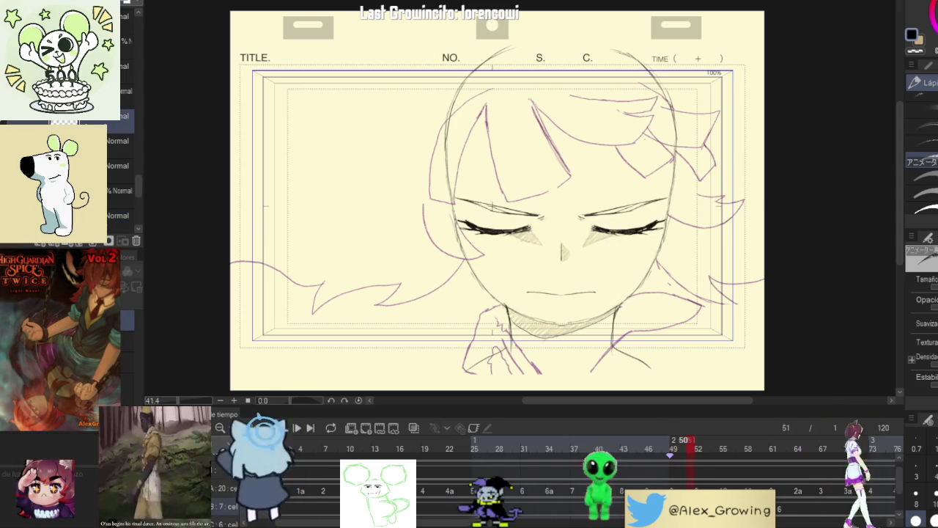
scroll(636, 291, up, 5)
scroll(635, 291, up, 1)
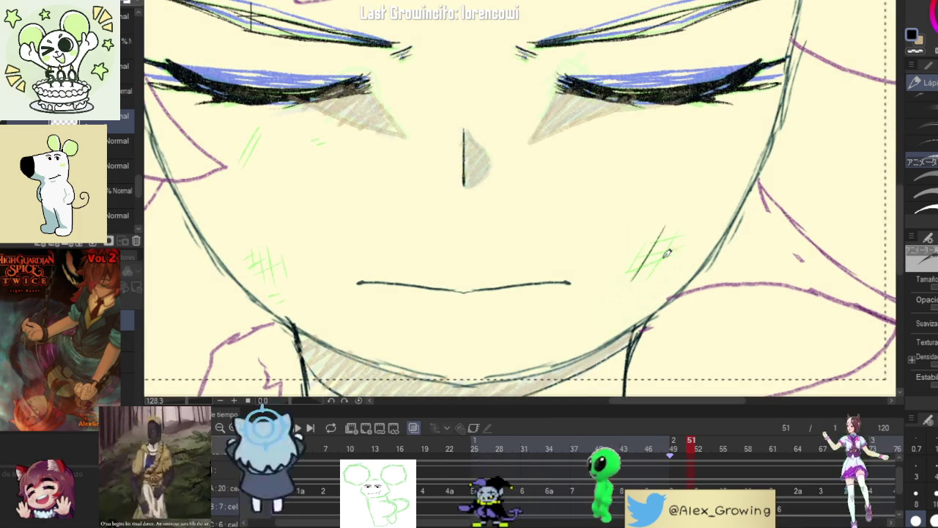
mouse_move(644, 265)
mouse_down()
mouse_move(687, 181)
mouse_move(659, 173)
mouse_move(664, 206)
mouse_move(678, 182)
mouse_up()
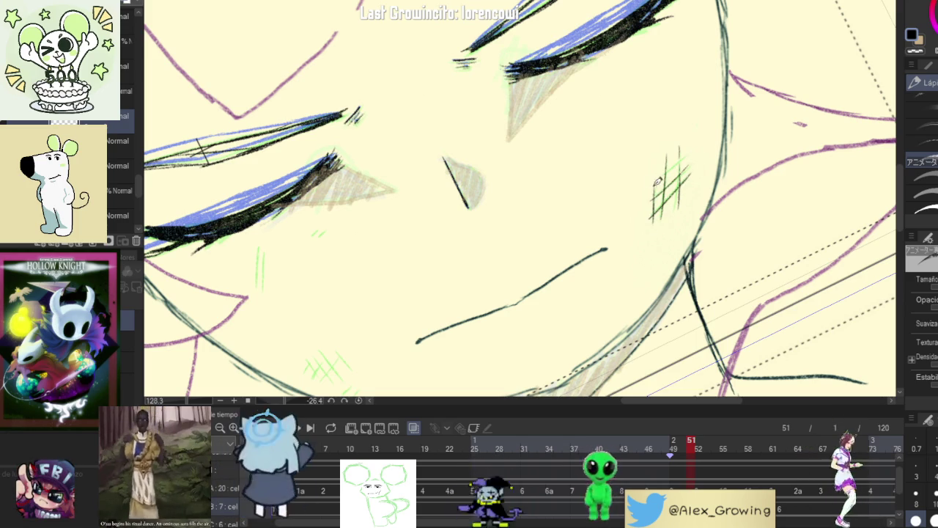
scroll(696, 220, down, 3)
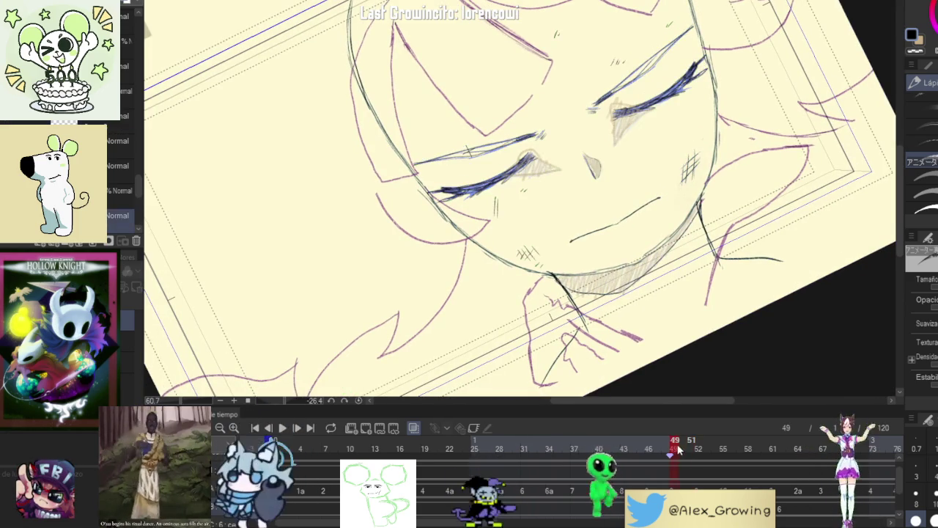
scroll(520, 206, up, 2)
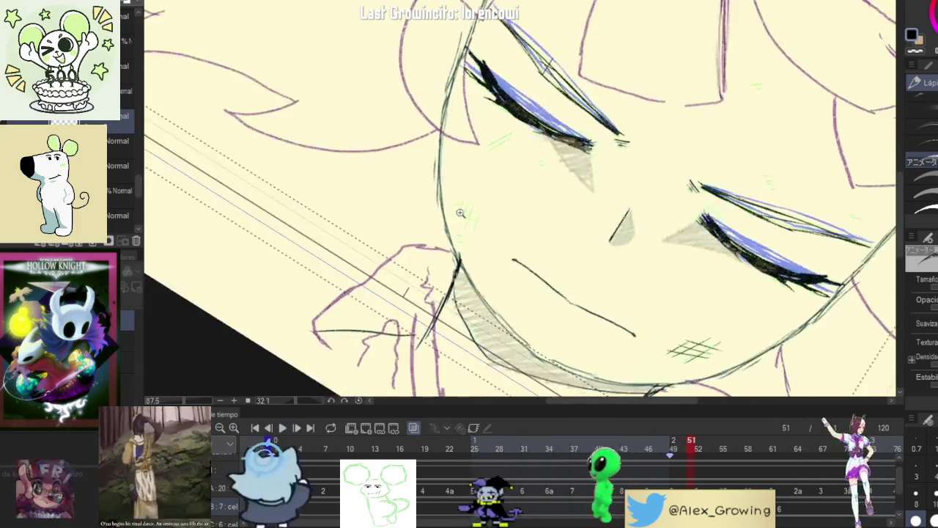
scroll(499, 209, up, 3)
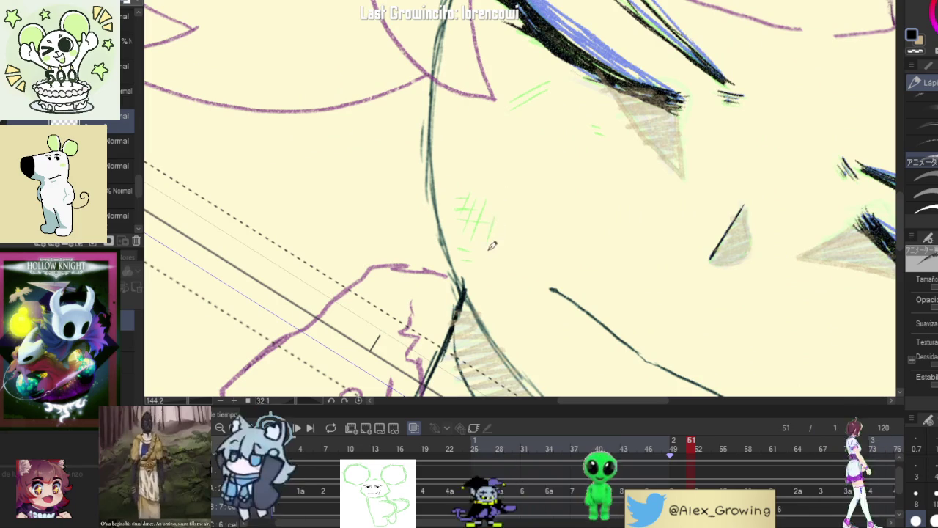
mouse_move(491, 190)
mouse_down()
mouse_move(485, 220)
mouse_move(546, 246)
mouse_up()
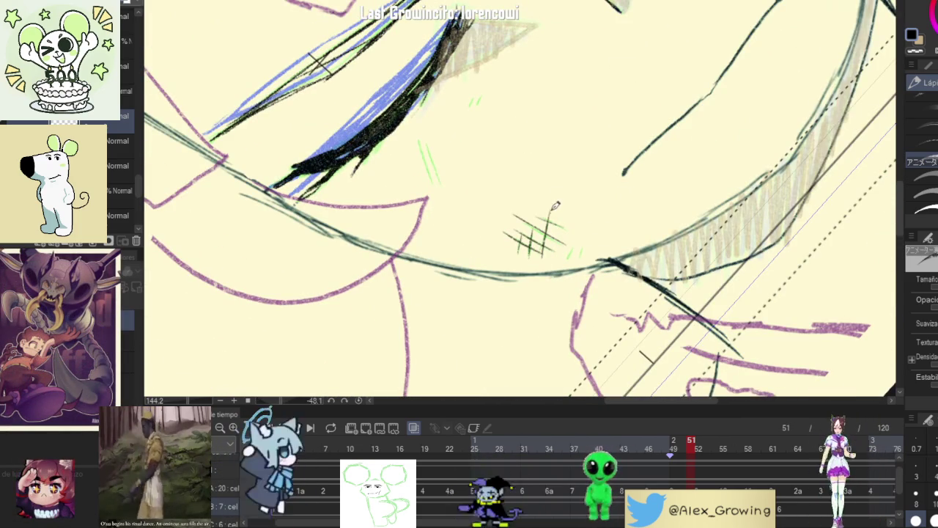
Step: Straighten and centre the view, then step back to frame 50 to compare
scroll(605, 233, down, 3)
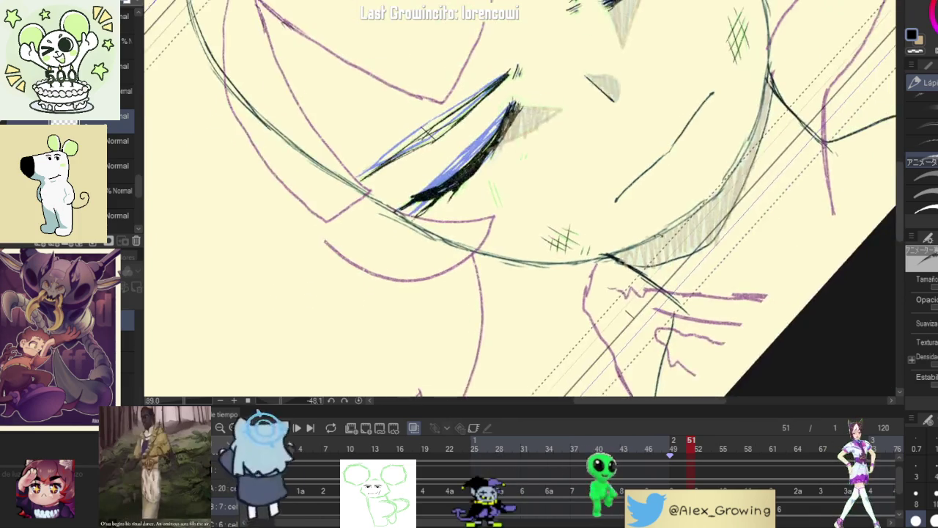
drag(605, 233, 557, 220)
mouse_move(691, 451)
mouse_down()
mouse_move(680, 452)
mouse_move(691, 452)
mouse_up()
scroll(507, 257, up, 3)
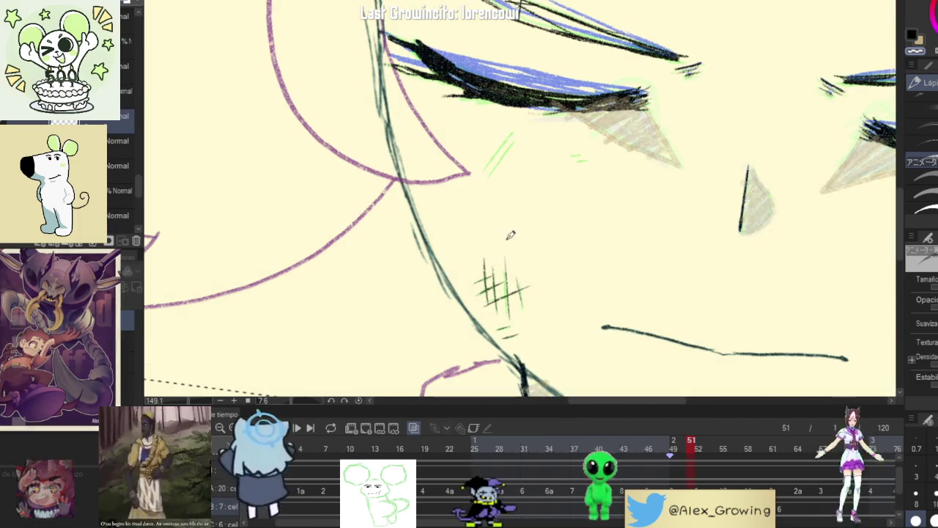
Step: Compare the hatching across frames 50, 49 and 51, recentring the view on the face
click(682, 450)
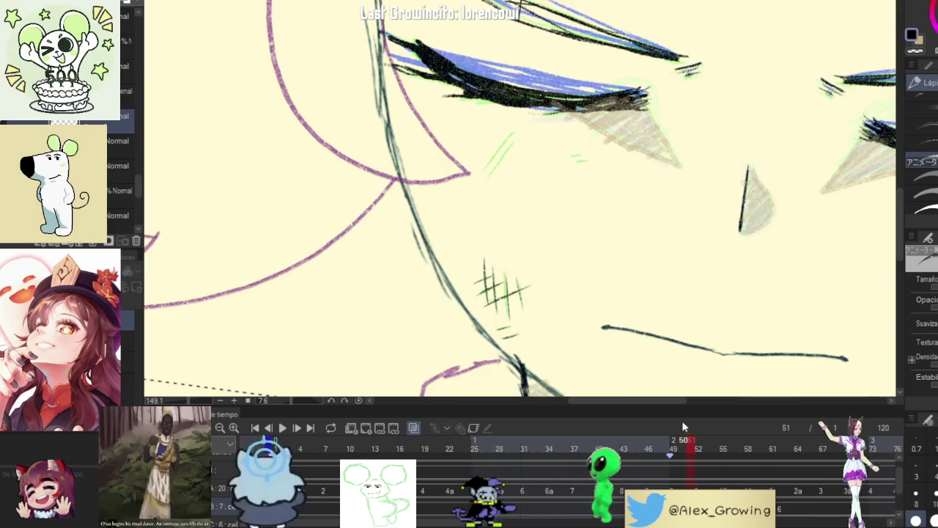
scroll(578, 305, down, 3)
drag(630, 279, 704, 227)
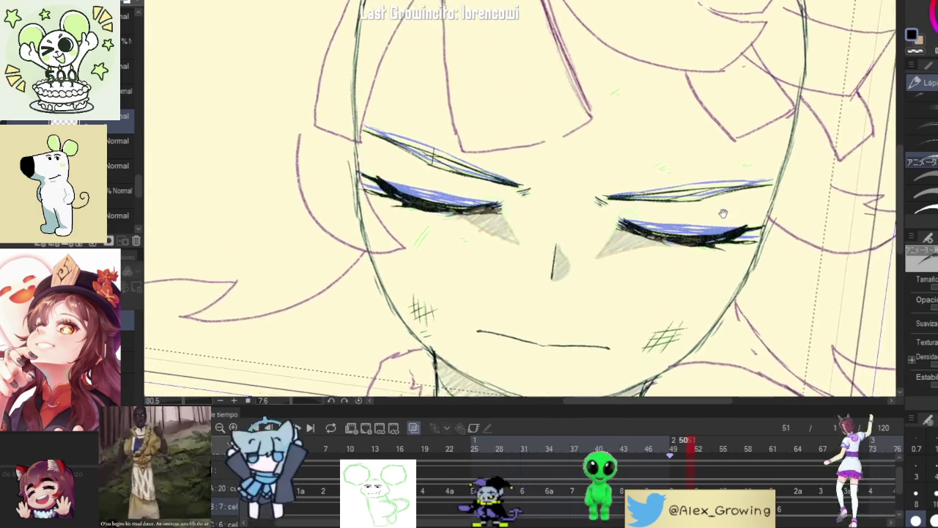
scroll(655, 143, up, 4)
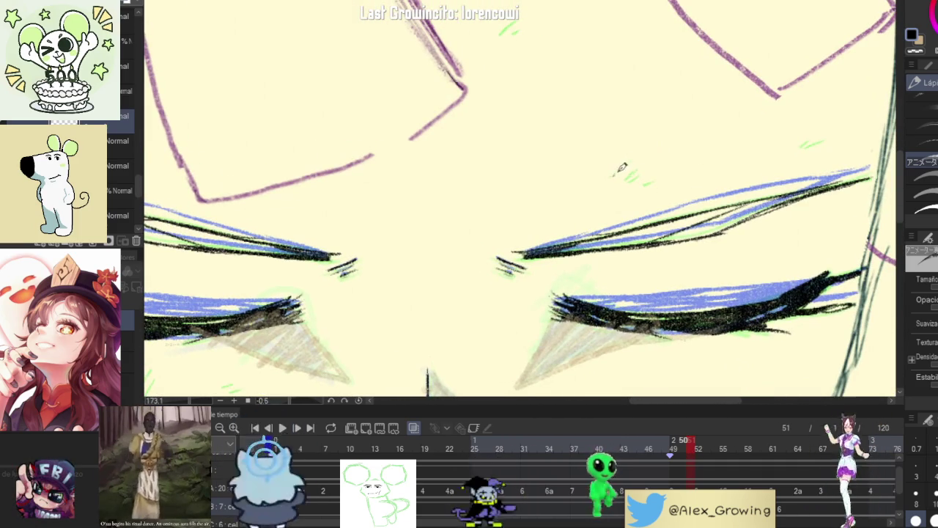
scroll(652, 177, down, 4)
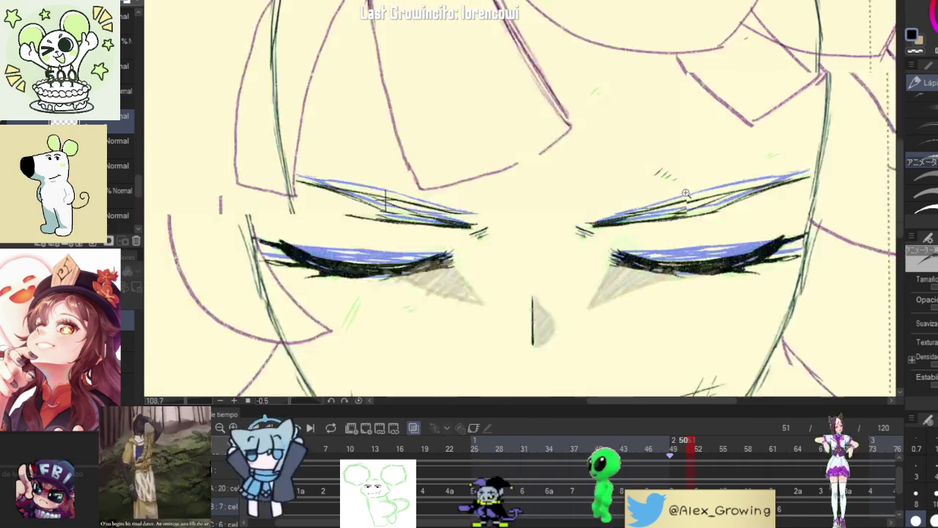
click(674, 448)
click(689, 451)
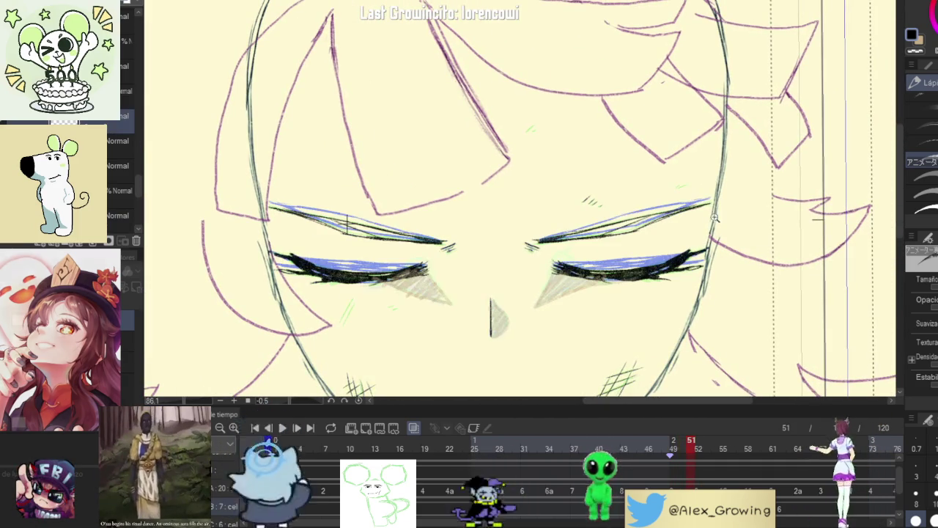
scroll(706, 165, up, 3)
scroll(706, 166, down, 4)
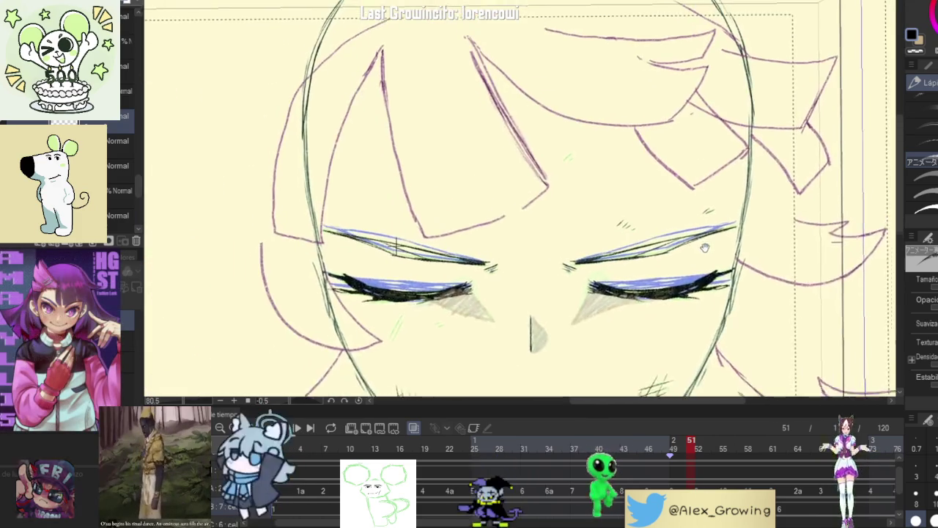
scroll(580, 192, up, 5)
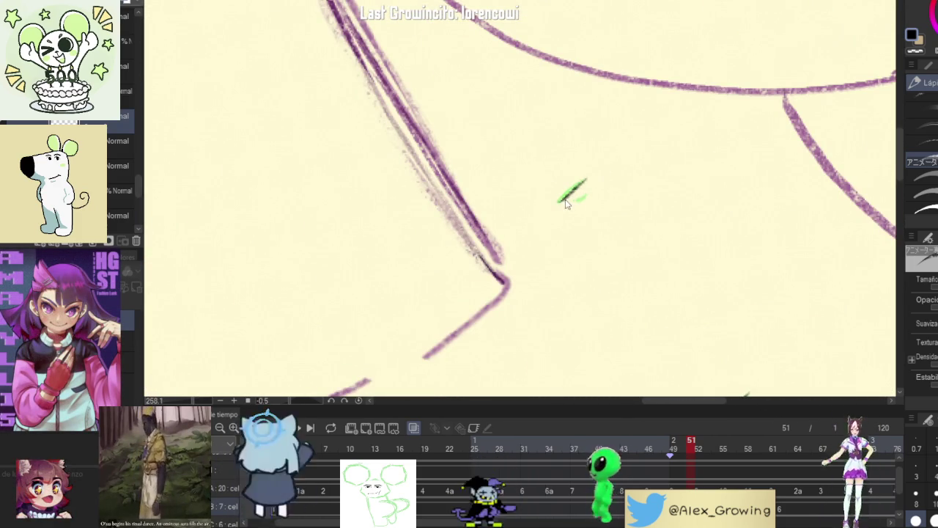
scroll(596, 188, down, 4)
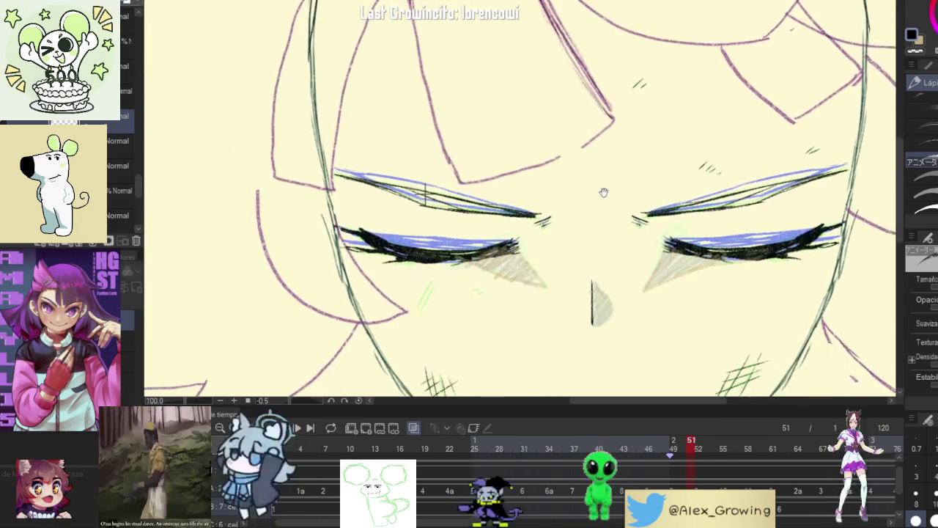
scroll(493, 225, up, 4)
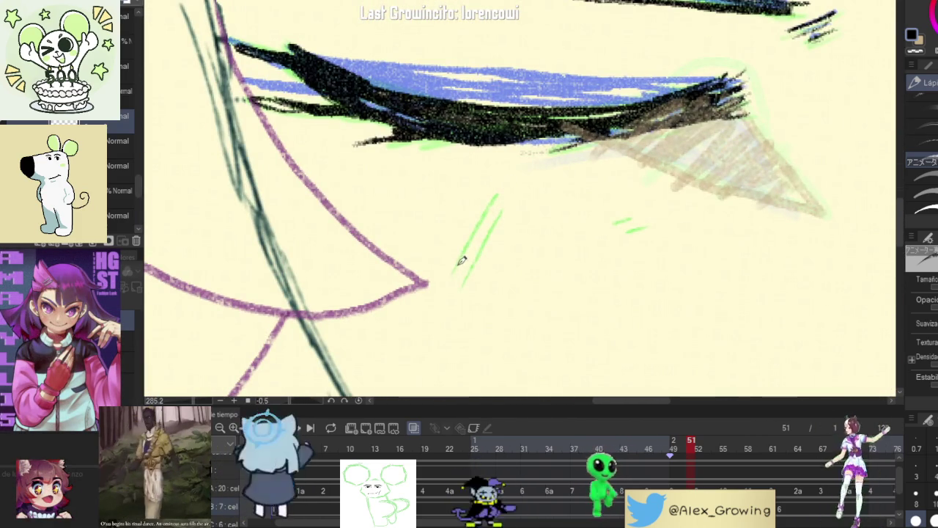
Step: Add two dark hatch strokes below the left eye, then scrub back to earlier frames
drag(457, 268, 498, 192)
drag(465, 285, 502, 212)
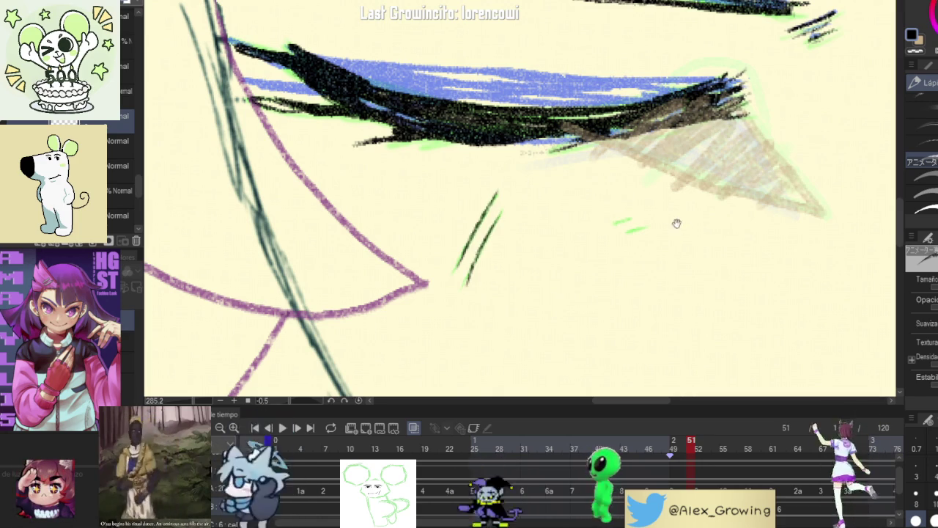
drag(677, 227, 654, 205)
scroll(607, 205, down, 3)
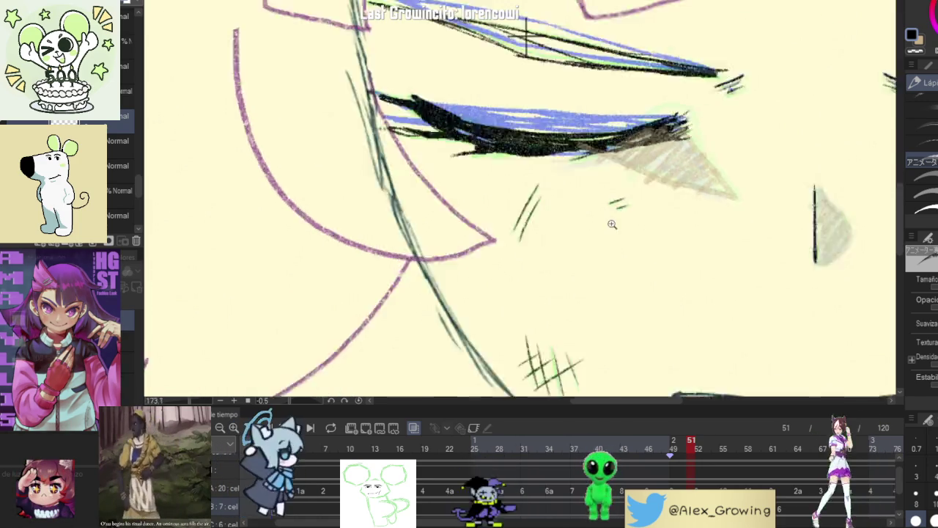
scroll(607, 205, down, 3)
mouse_move(687, 449)
mouse_down()
mouse_move(658, 454)
mouse_move(682, 454)
mouse_move(705, 480)
mouse_up()
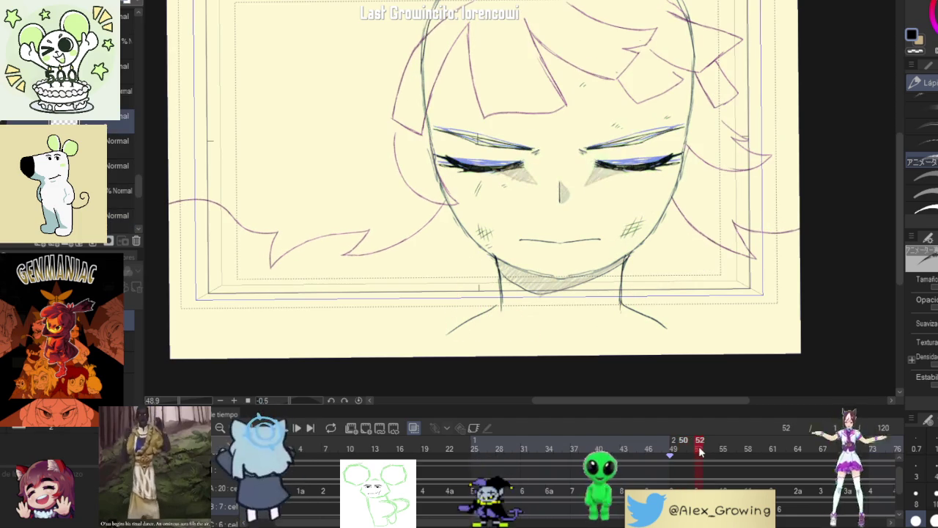
Step: Flip between neighbouring frames and settle on the open-eye frame 53
scroll(650, 253, up, 3)
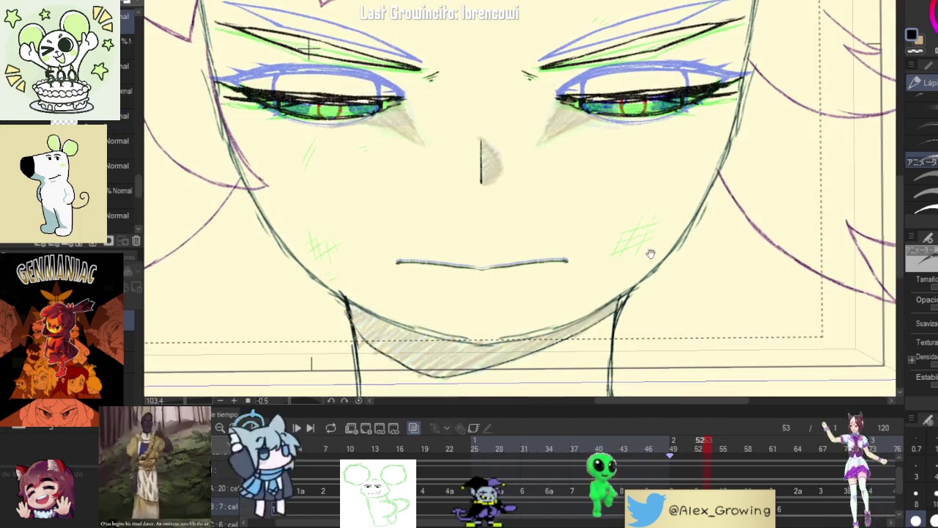
drag(705, 452, 709, 452)
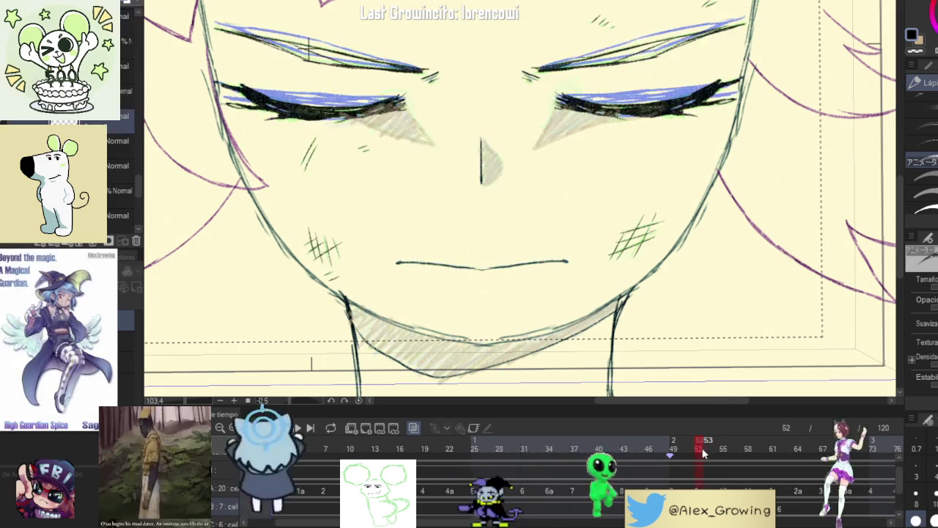
scroll(631, 239, up, 2)
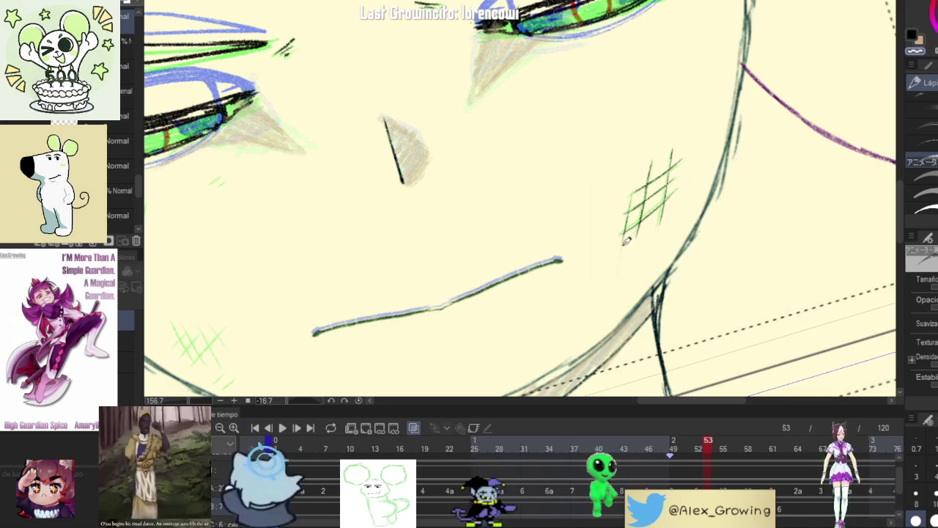
click(695, 449)
click(695, 449)
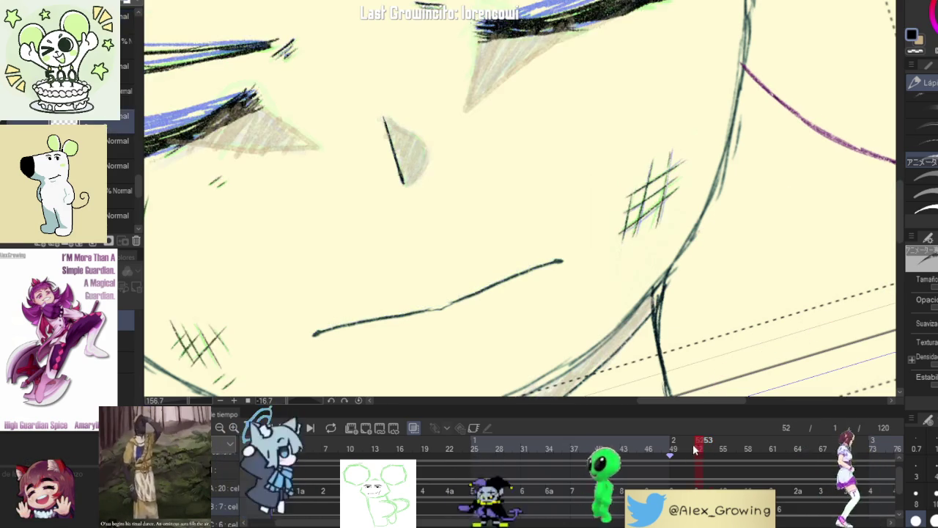
click(694, 449)
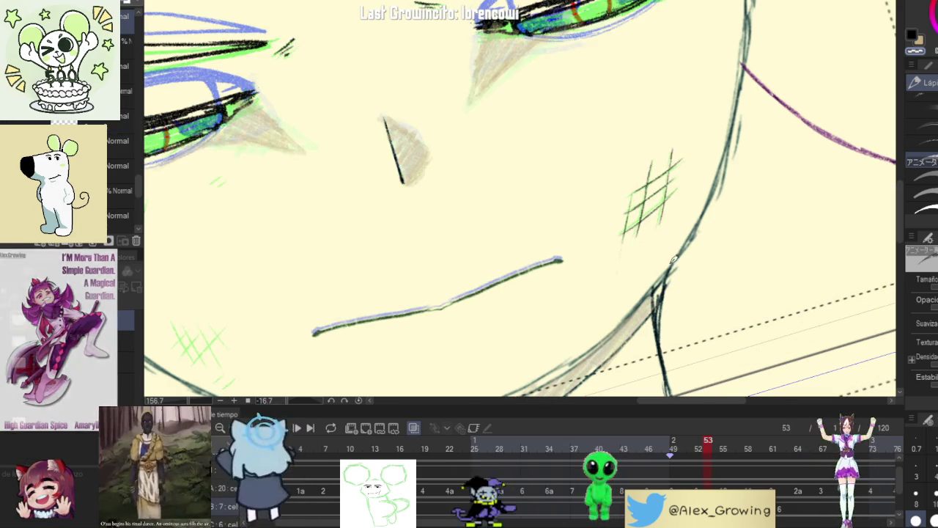
scroll(673, 258, down, 5)
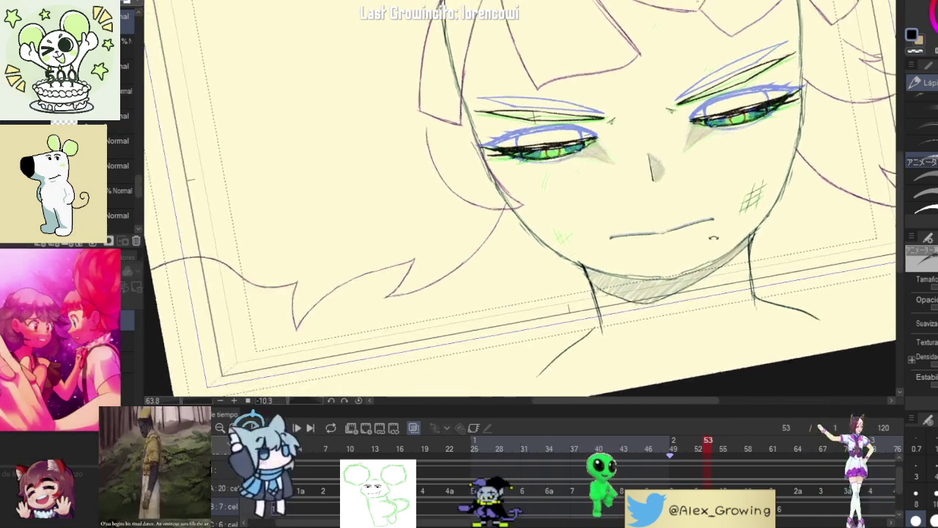
scroll(528, 293, up, 5)
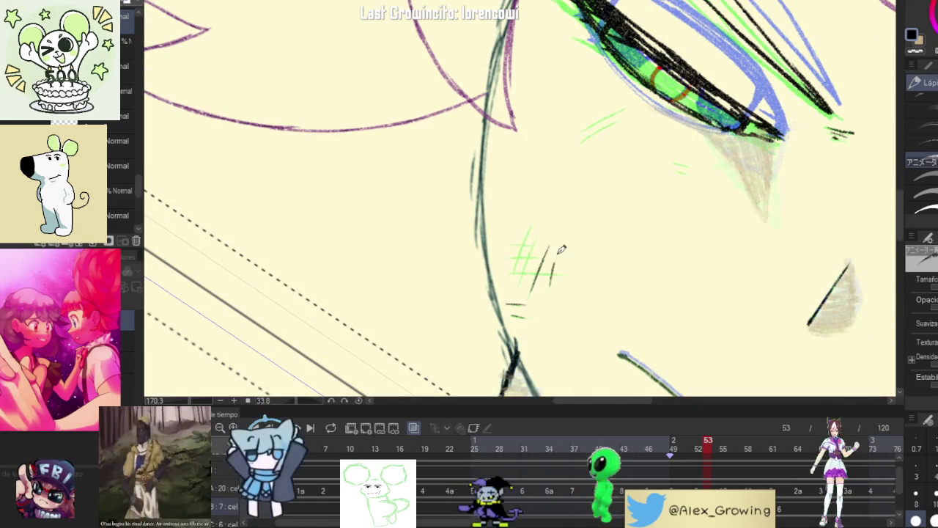
Step: Trace a dark hatch stroke over the green cheek hatching and rotate the view
drag(524, 278, 534, 243)
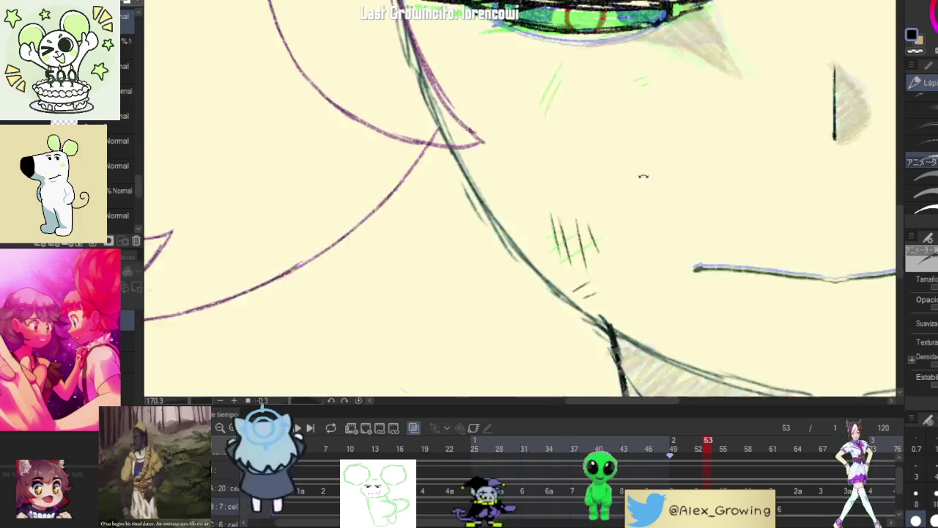
mouse_move(543, 205)
mouse_down()
mouse_move(583, 245)
mouse_move(617, 204)
mouse_up()
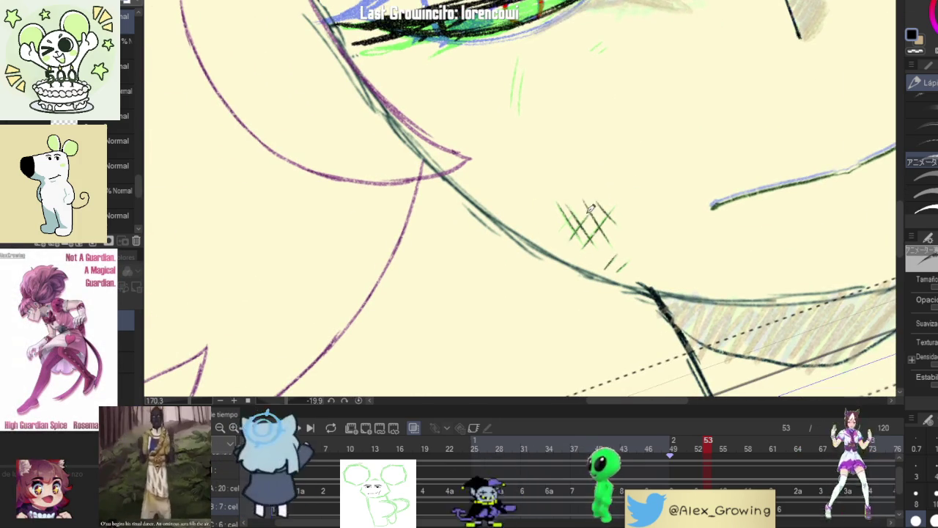
scroll(579, 209, down, 2)
scroll(579, 209, down, 3)
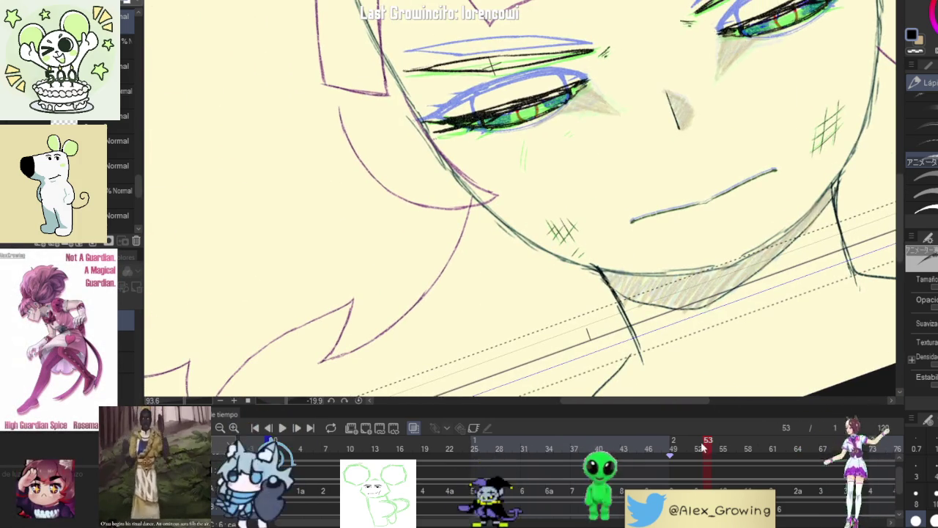
Step: Advance to frame 54 and zoom in and out on the face
drag(695, 448, 716, 448)
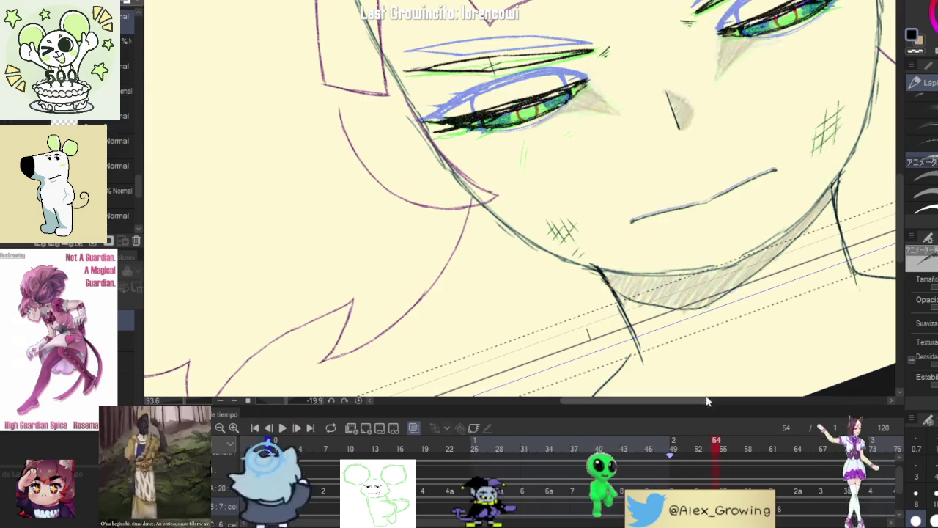
scroll(721, 304, down, 2)
scroll(685, 180, up, 2)
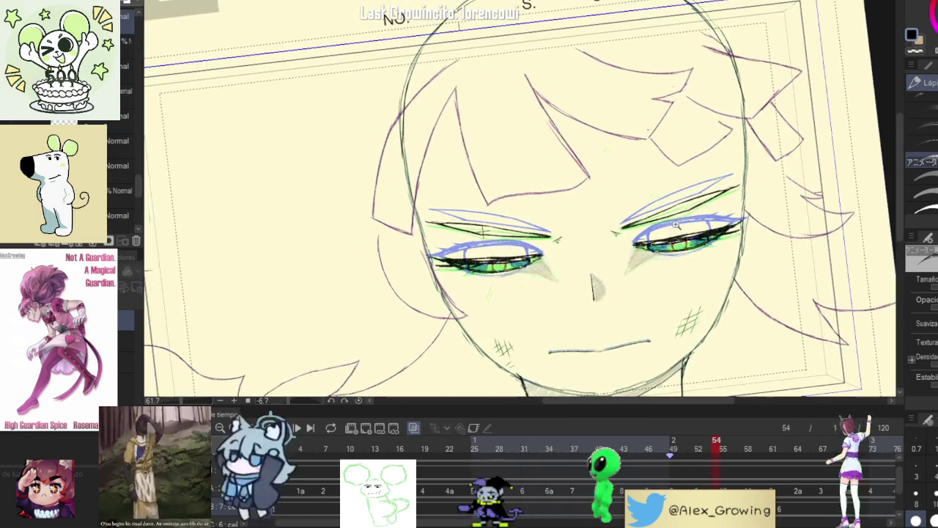
scroll(685, 181, up, 3)
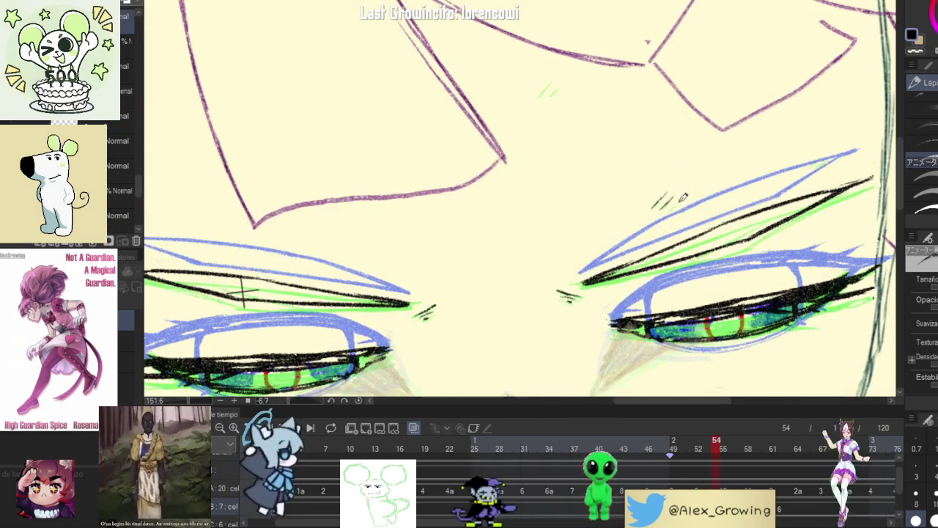
scroll(683, 196, down, 2)
scroll(634, 148, up, 3)
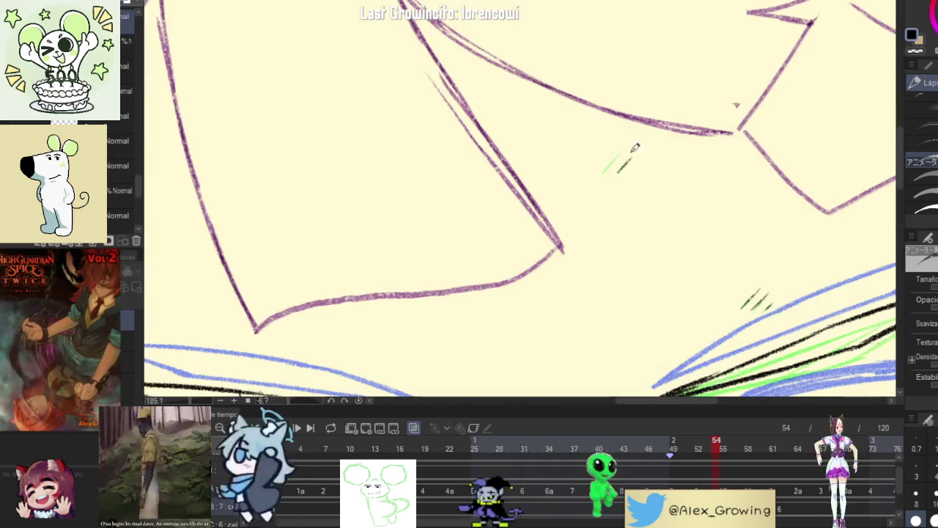
scroll(631, 138, down, 5)
scroll(663, 189, up, 1)
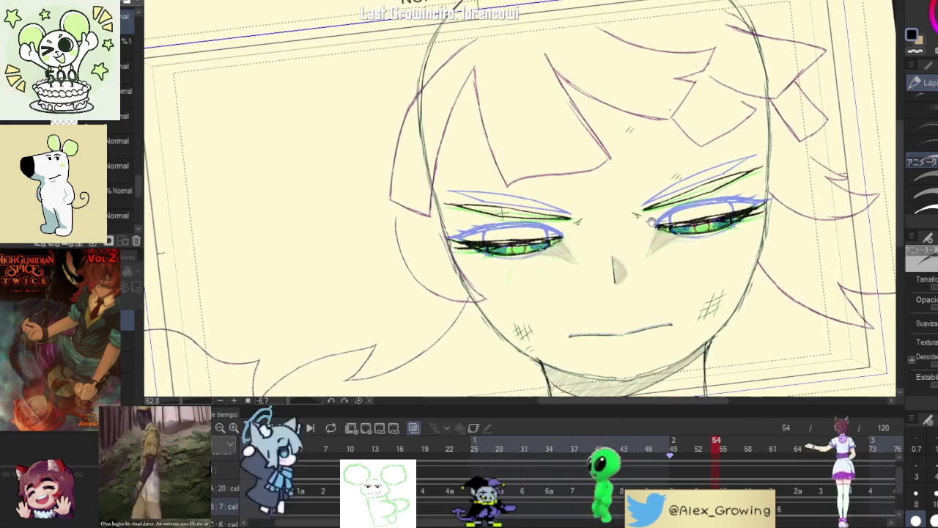
scroll(662, 225, up, 1)
scroll(484, 293, up, 3)
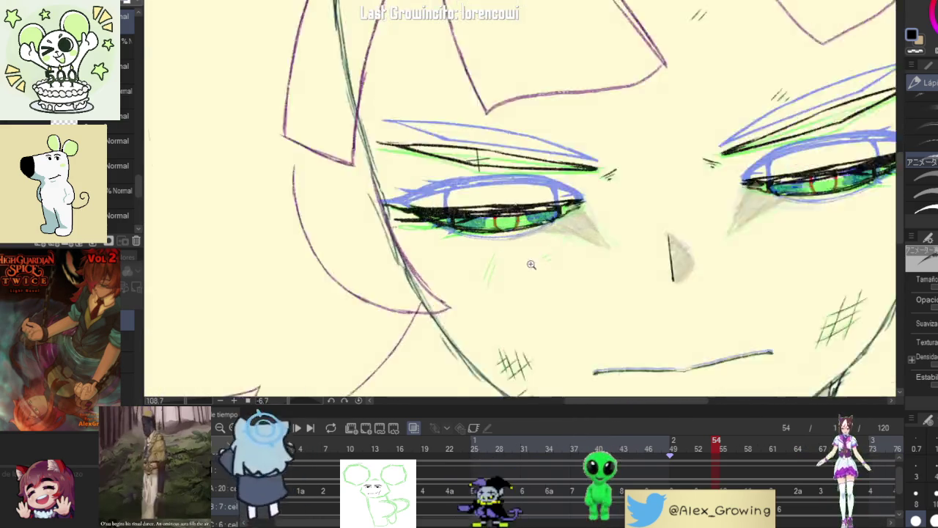
scroll(475, 302, up, 3)
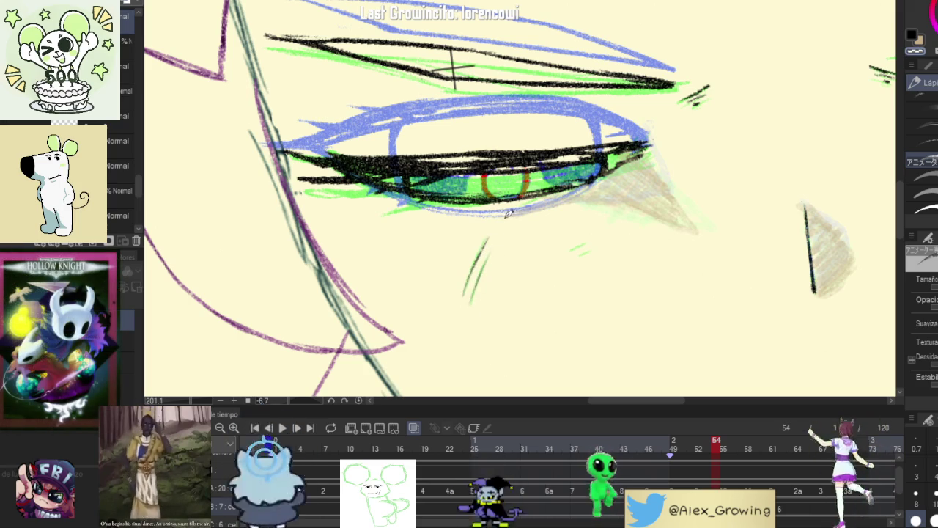
Step: Toggle between closed-eye frame 52 and open-eye frames 53 and 54 to compare
click(699, 451)
click(698, 449)
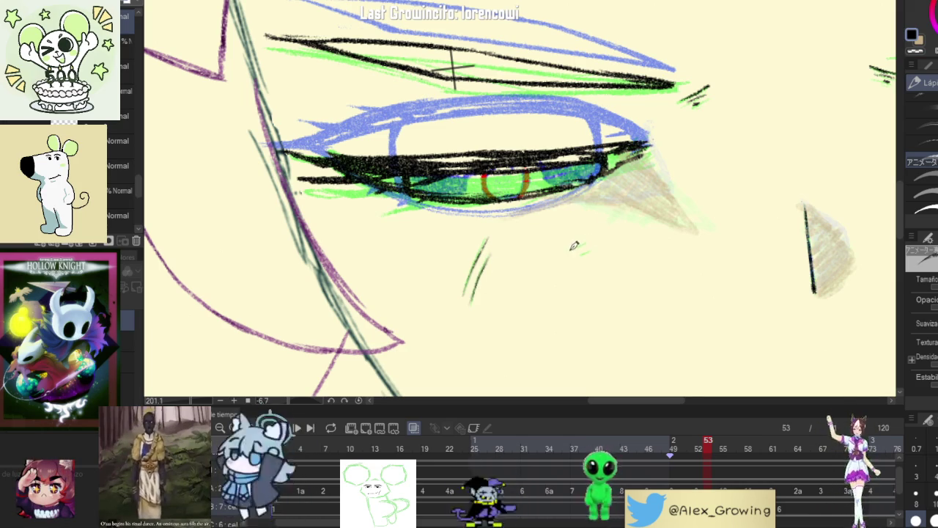
scroll(597, 244, down, 5)
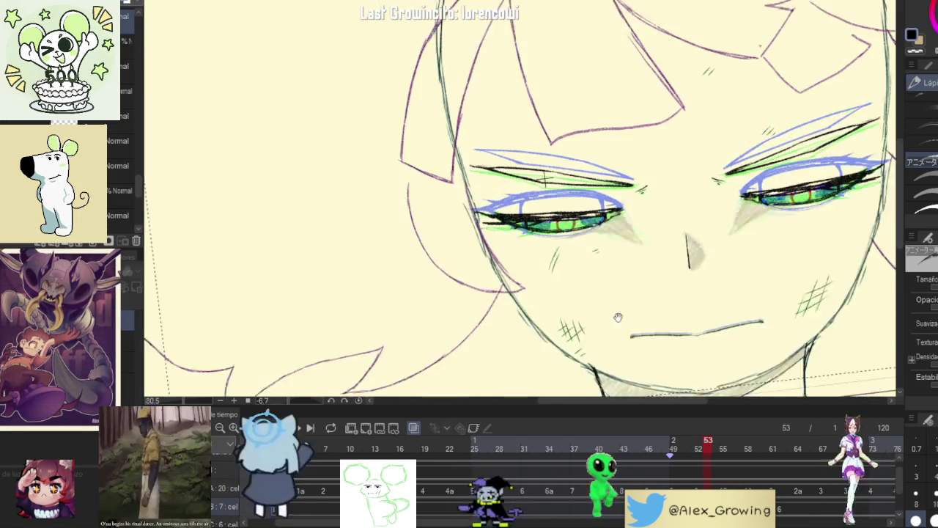
click(702, 451)
click(705, 451)
scroll(565, 203, up, 2)
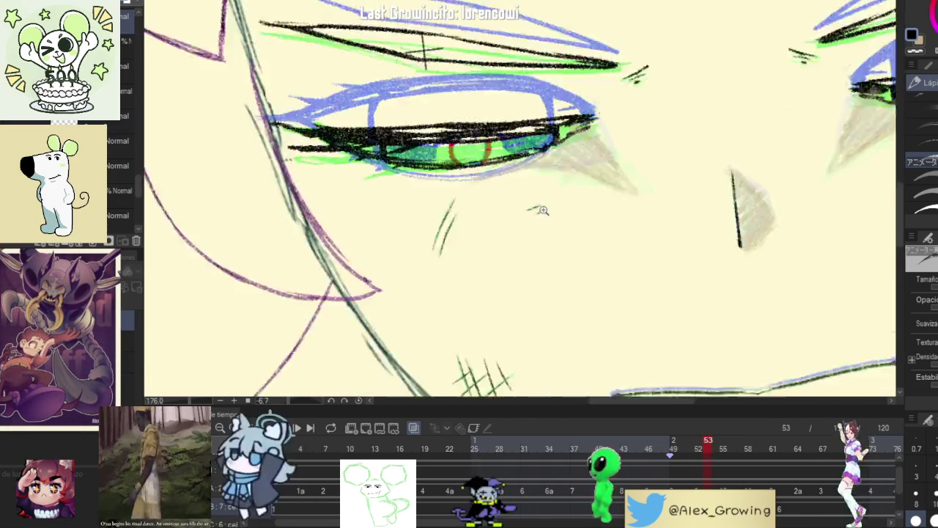
scroll(564, 203, up, 3)
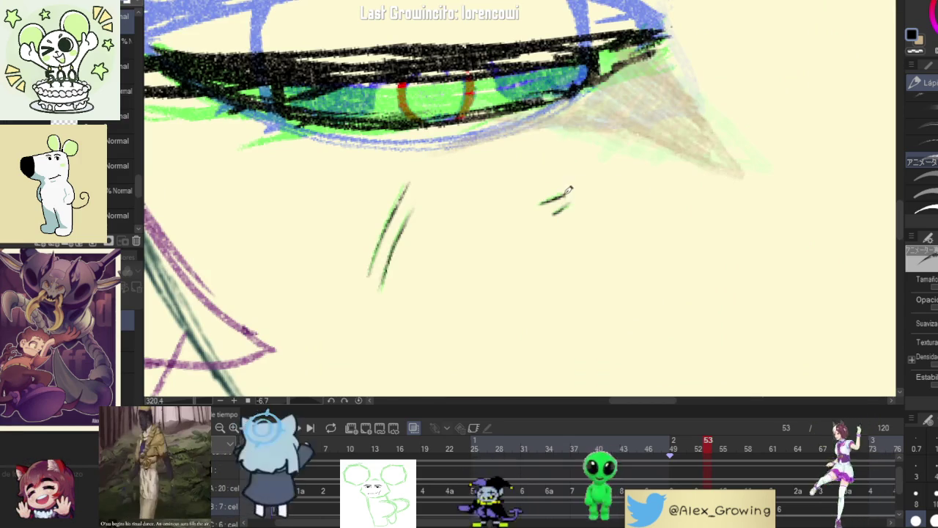
scroll(576, 209, down, 5)
click(658, 451)
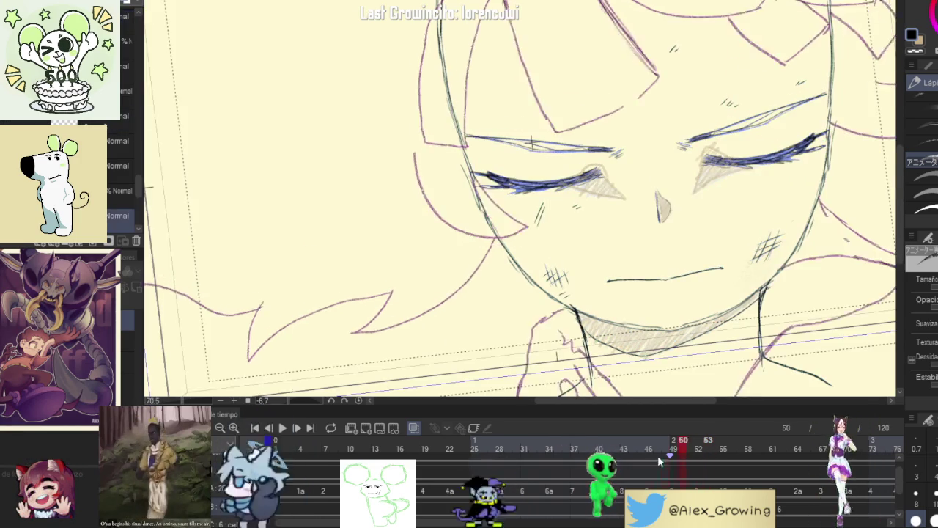
click(715, 451)
scroll(693, 331, down, 3)
scroll(693, 332, up, 2)
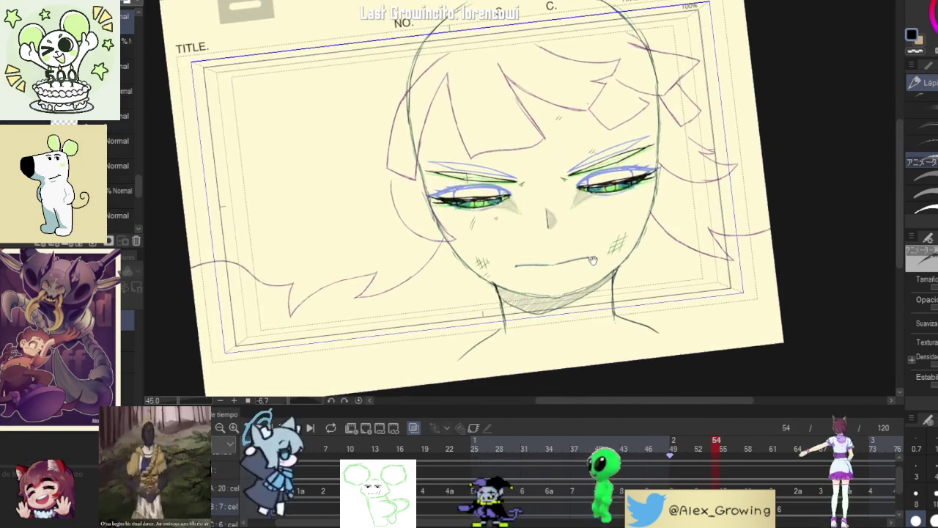
scroll(693, 331, up, 1)
Step: Scrub frames 52–54, reset the canvas rotation, and advance to frame 55
drag(696, 451, 715, 451)
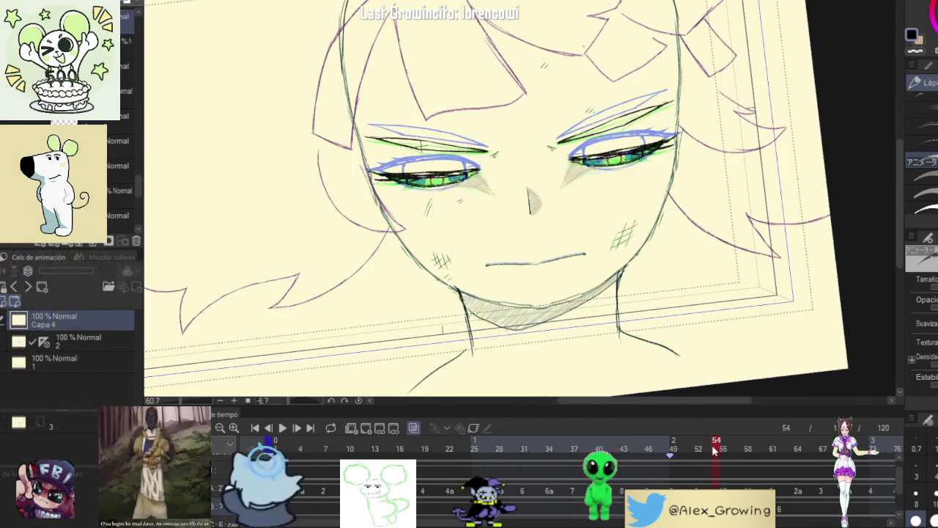
scroll(640, 112, up, 3)
scroll(682, 75, up, 3)
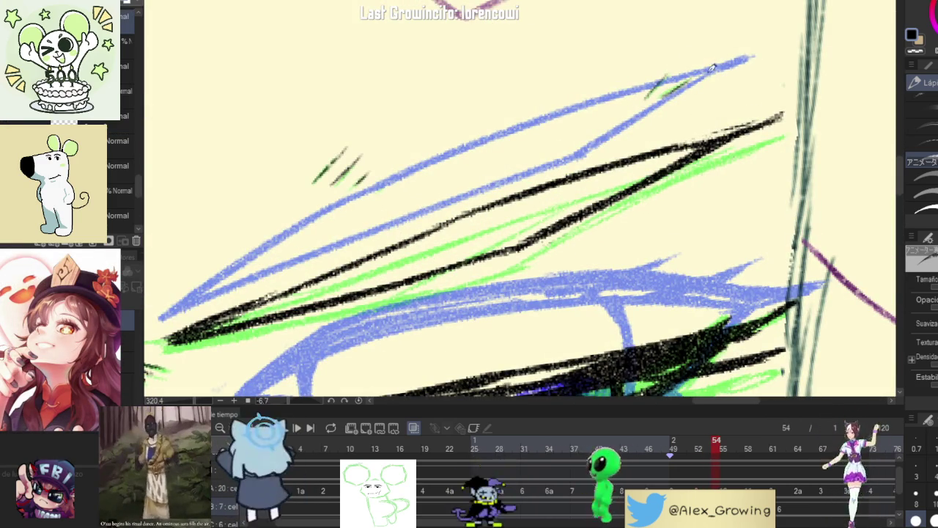
drag(707, 436, 708, 450)
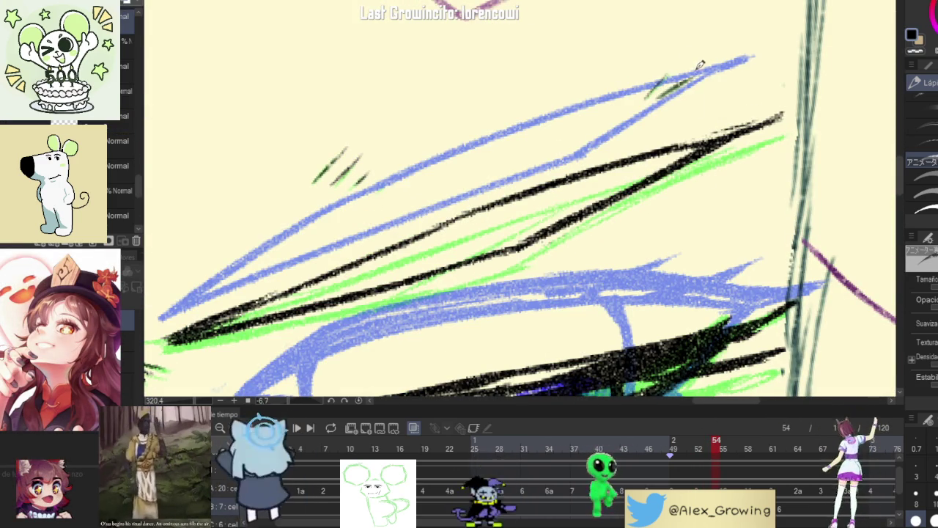
scroll(700, 65, down, 5)
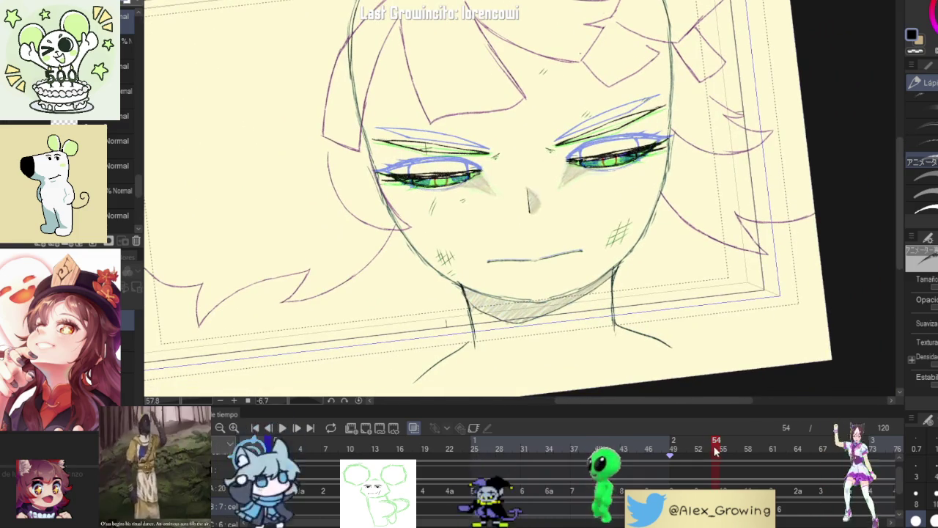
mouse_move(716, 450)
mouse_down()
mouse_move(654, 454)
mouse_move(710, 455)
mouse_move(626, 469)
mouse_move(707, 452)
mouse_up()
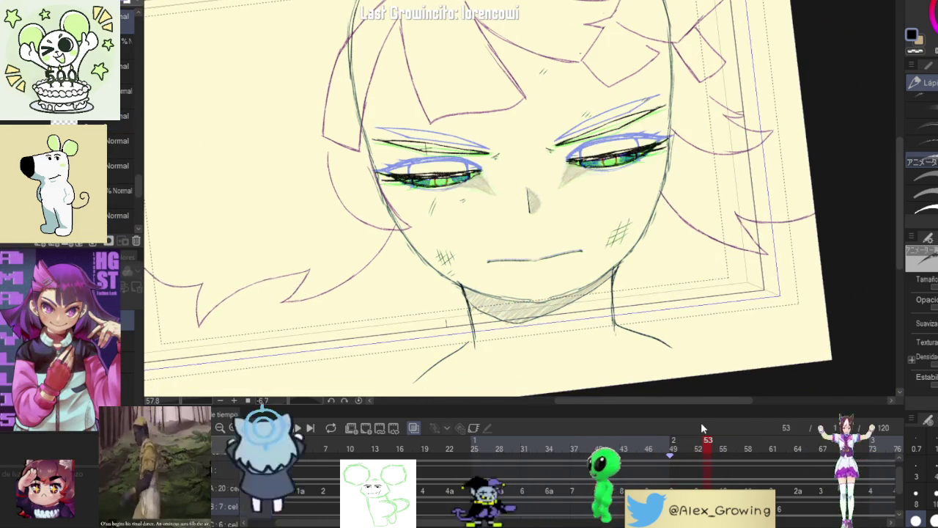
click(359, 400)
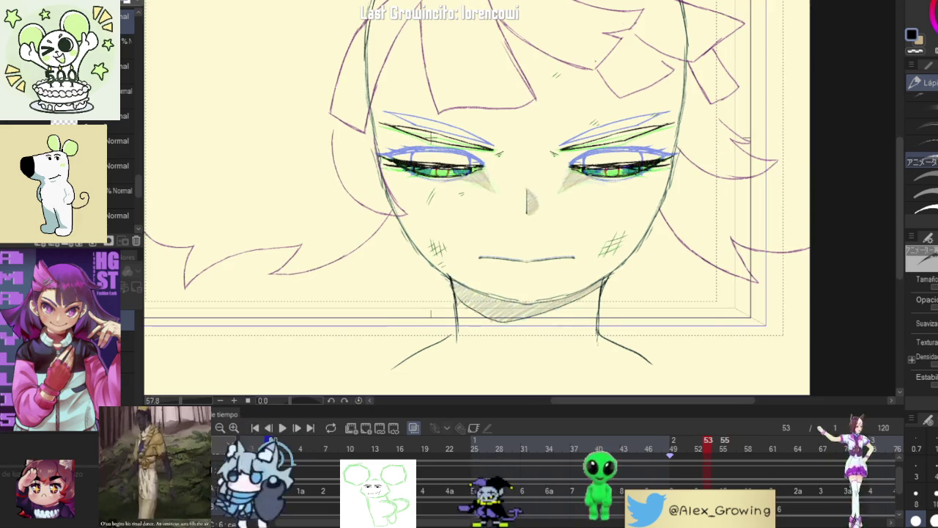
key(Right)
Step: Undo the dark cheek stroke, then tilt and zoom the view onto the eyes
scroll(605, 232, up, 4)
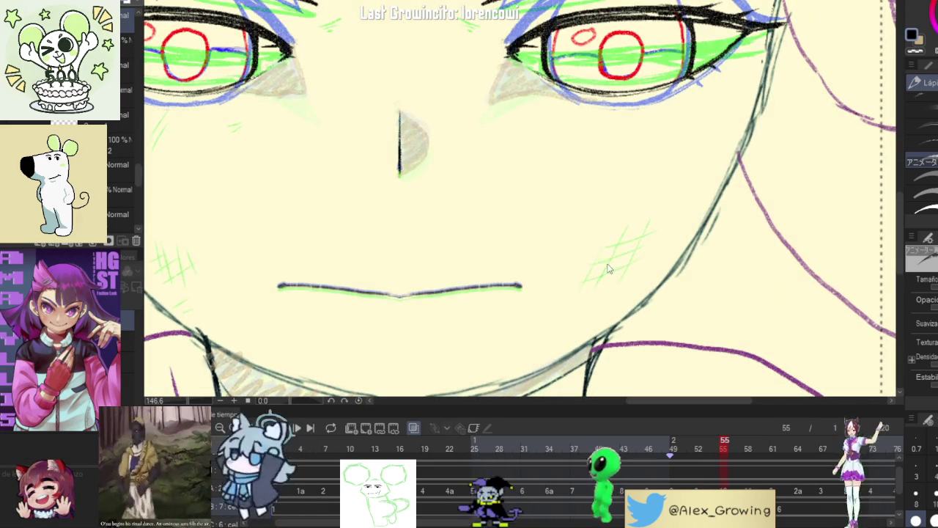
key(ctrl+z)
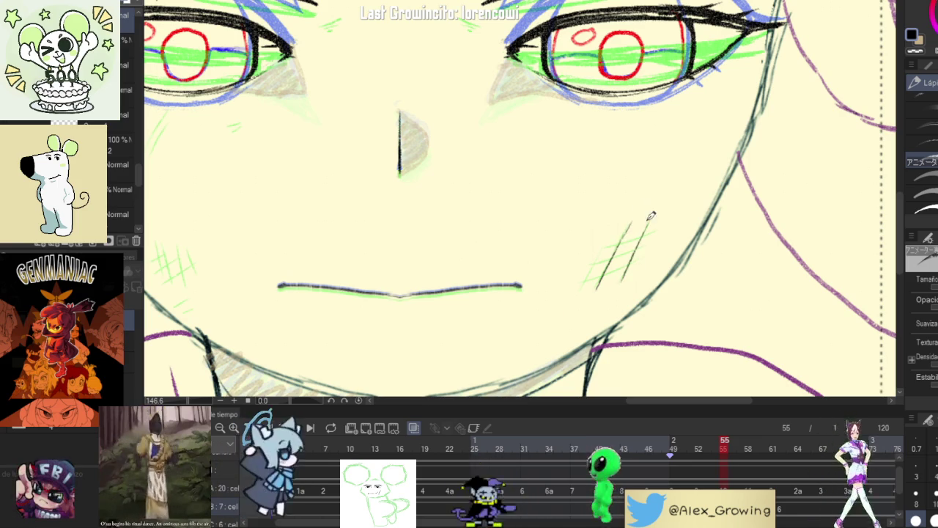
drag(673, 243, 601, 267)
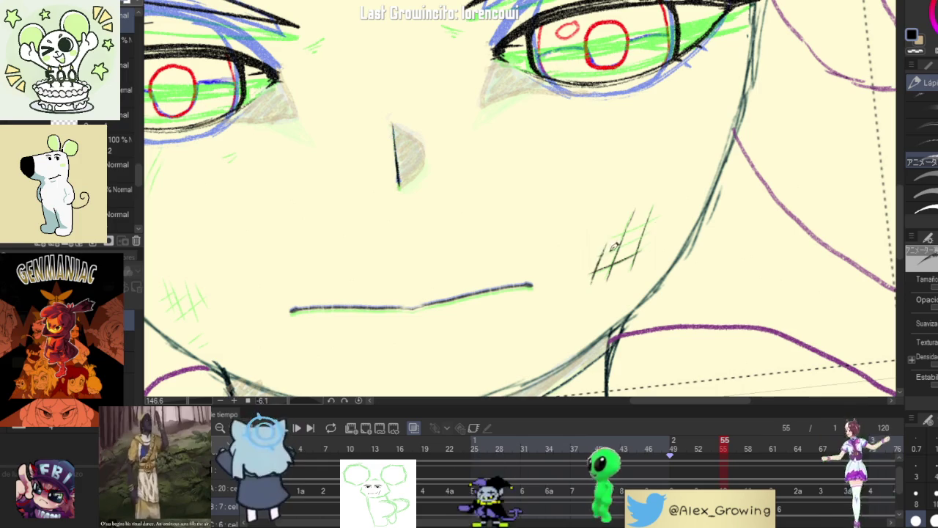
scroll(806, 194, down, 4)
scroll(806, 194, down, 2)
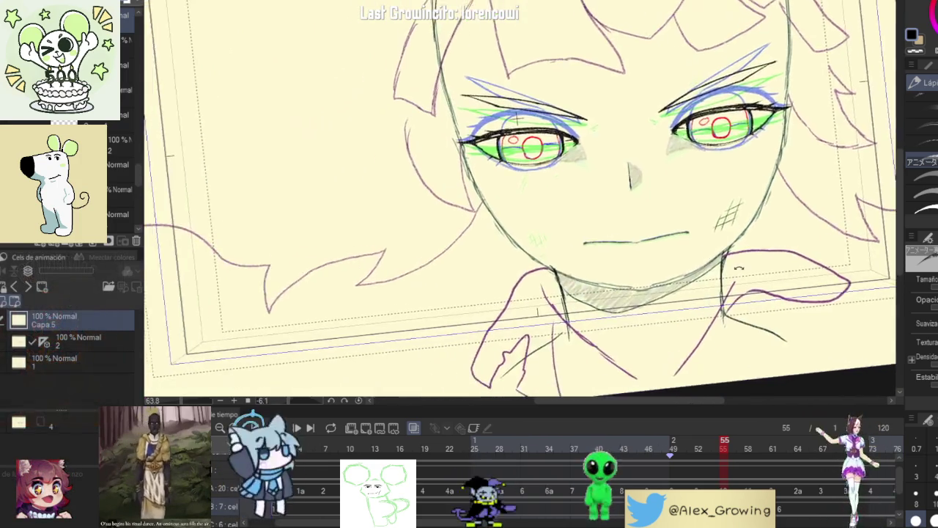
drag(738, 269, 528, 243)
scroll(528, 242, up, 3)
scroll(725, 372, down, 2)
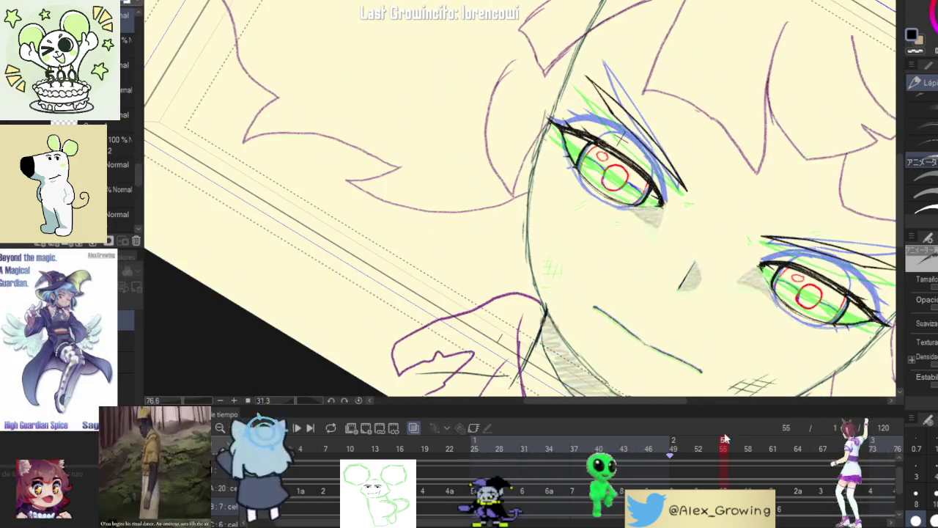
Step: On open-eye frame 55, redraw the diagonal stroke beneath the eye darker and thicker
drag(718, 445, 721, 460)
click(722, 458)
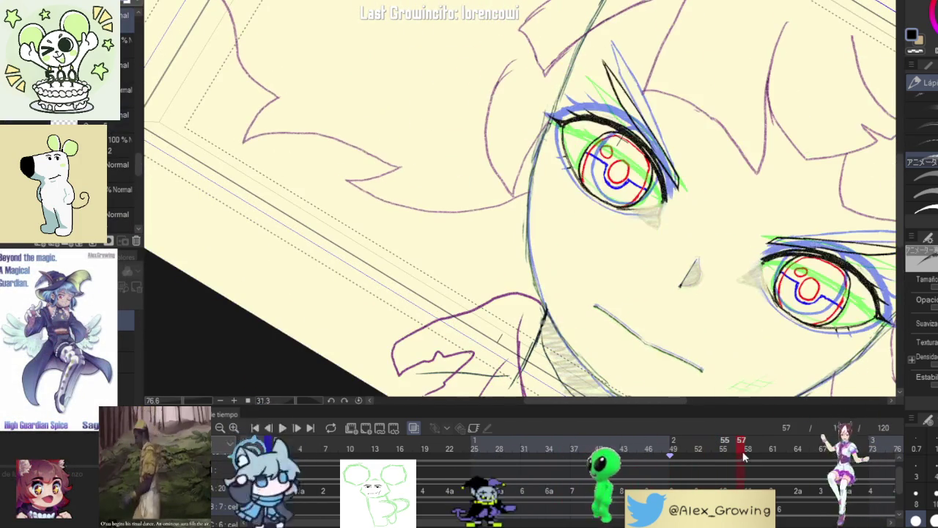
scroll(575, 297, up, 4)
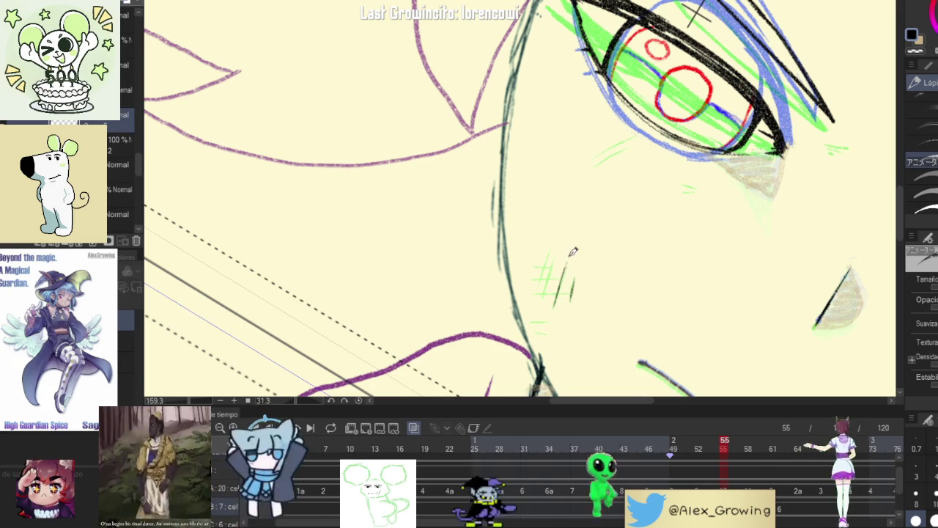
mouse_move(544, 274)
mouse_down()
mouse_move(686, 224)
mouse_move(589, 231)
mouse_up()
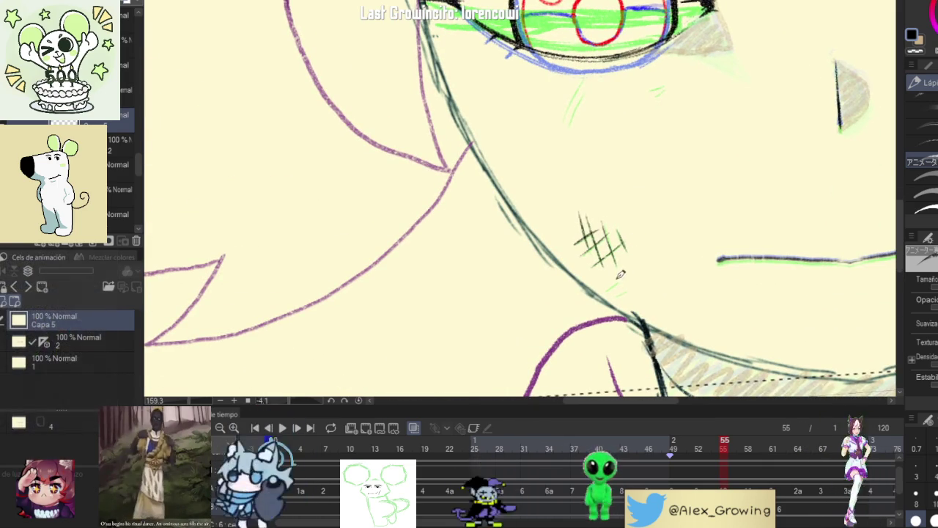
scroll(647, 275, down, 3)
mouse_move(648, 275)
mouse_down()
mouse_move(557, 278)
mouse_move(588, 255)
mouse_up()
scroll(553, 278, up, 5)
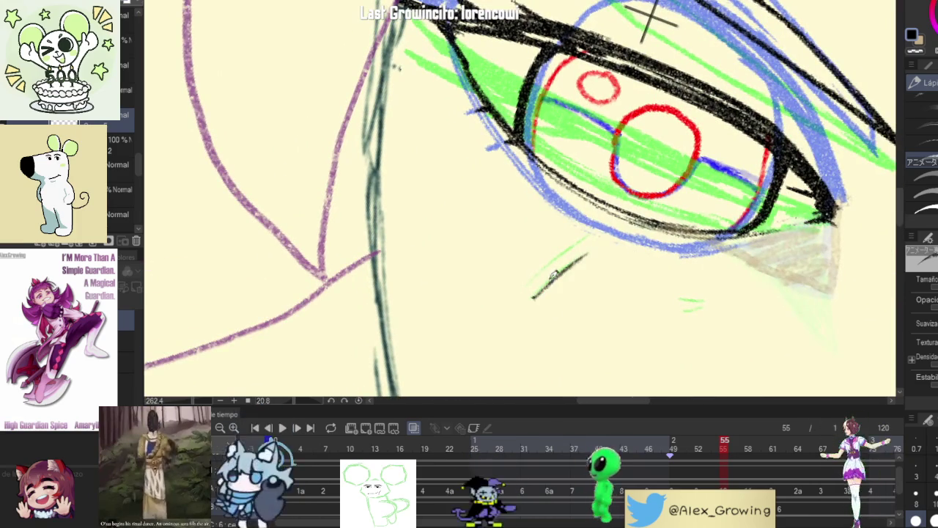
drag(533, 296, 586, 256)
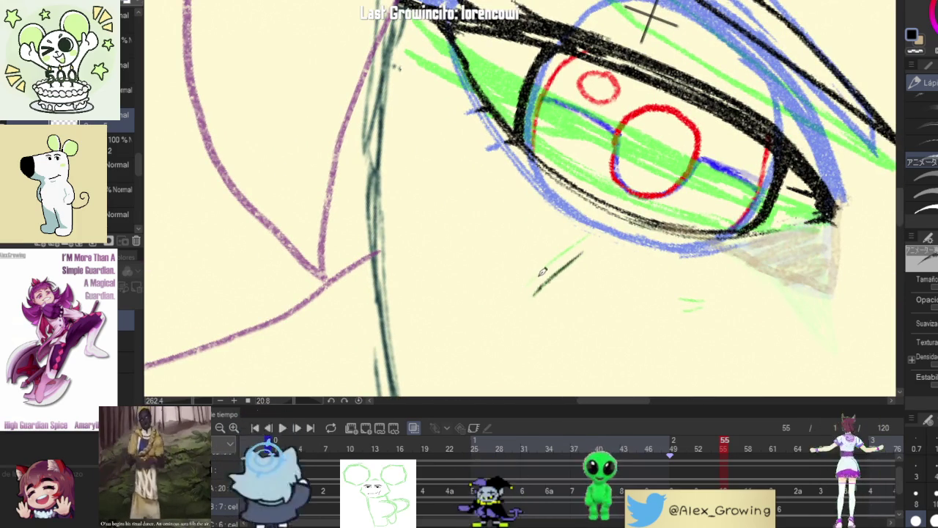
scroll(593, 231, down, 4)
Step: Compare frames 53–55 with the view zoomed on the eye, ending on closed-eye frame 52
click(717, 445)
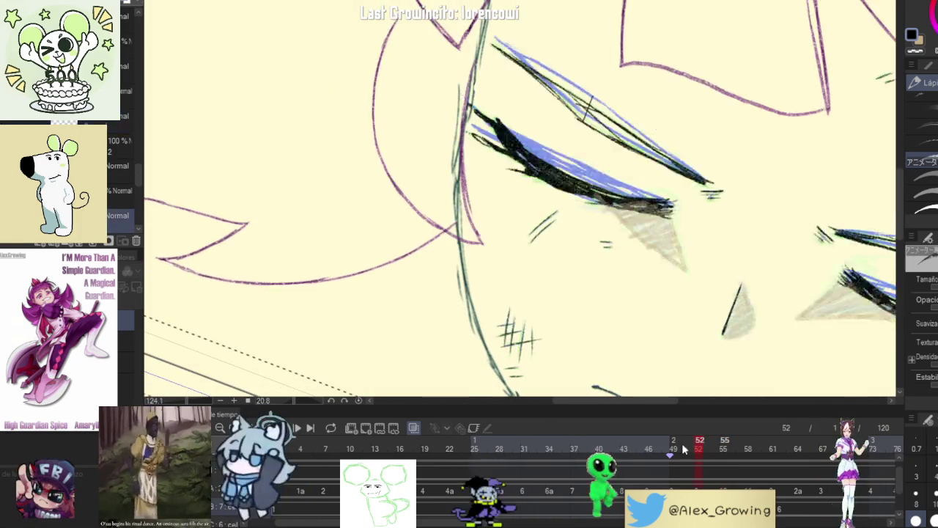
drag(721, 445, 716, 438)
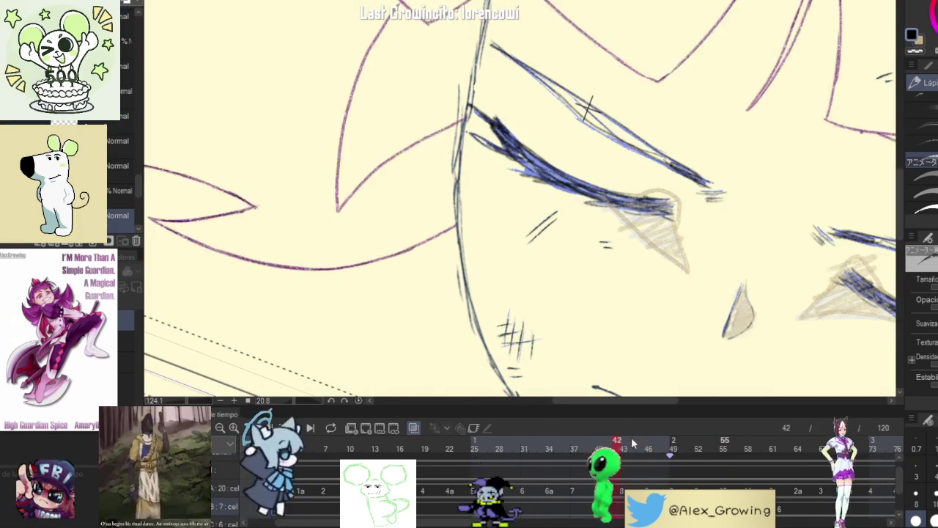
click(722, 444)
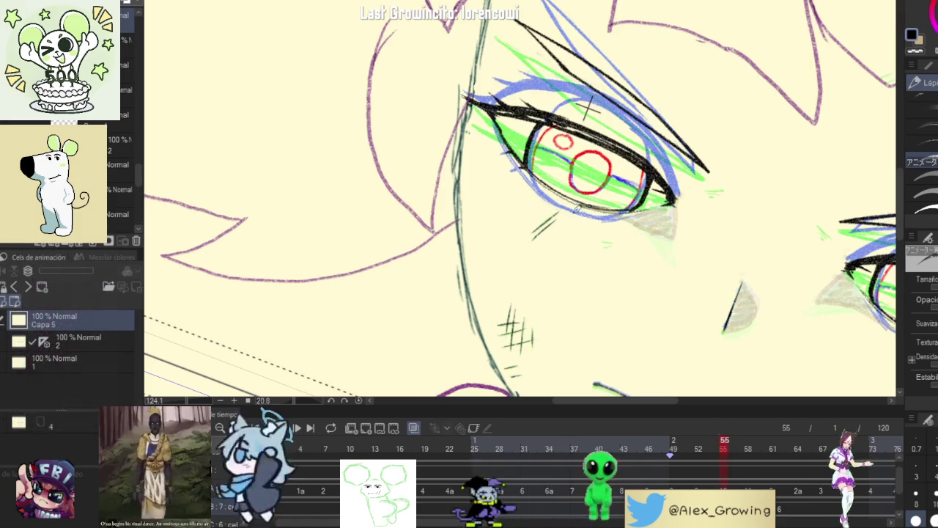
scroll(529, 233, up, 3)
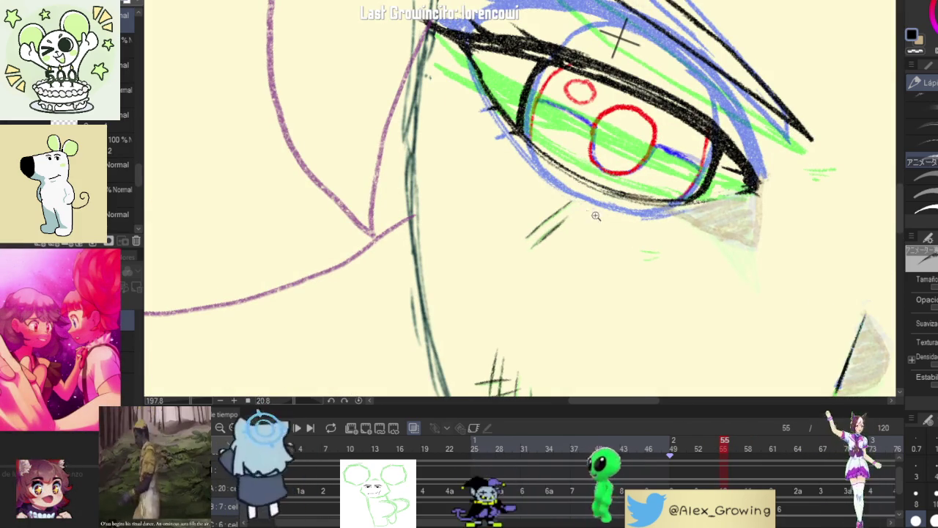
drag(595, 216, 640, 170)
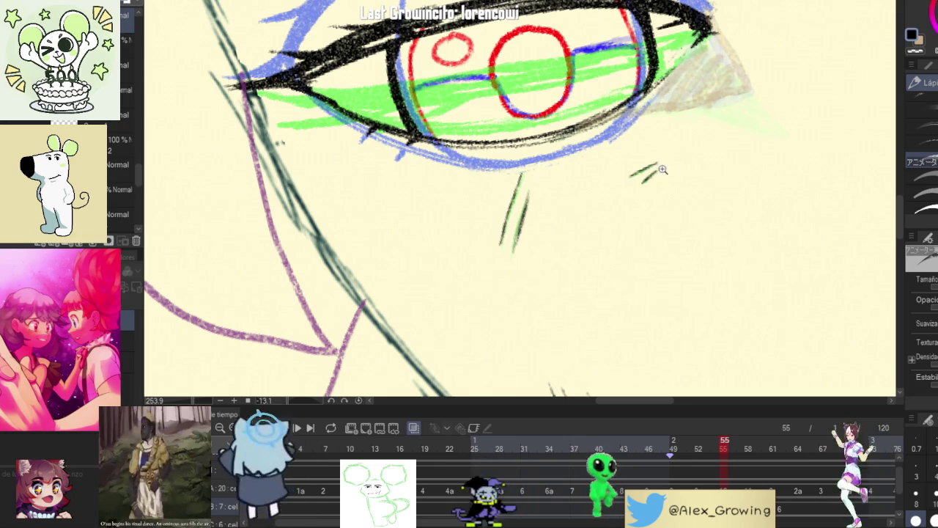
scroll(661, 164, down, 3)
click(708, 442)
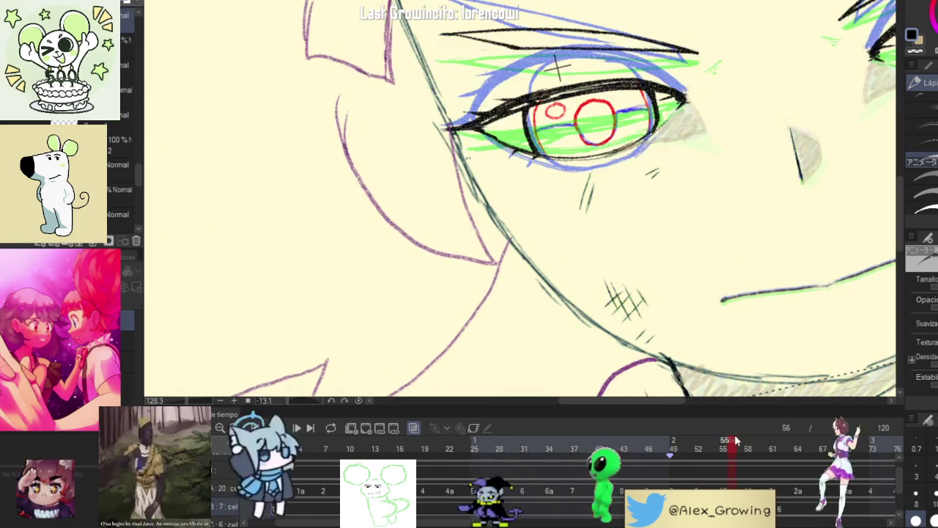
drag(723, 440, 700, 442)
Step: Flip between open-eye frame 56 and half-closed frame 54, then scrub back to a closed-eye frame
click(732, 425)
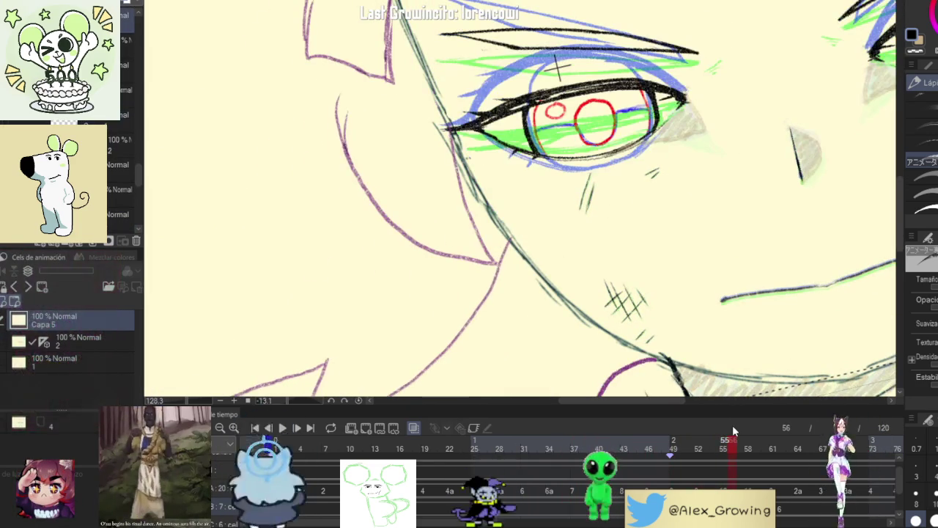
scroll(648, 280, down, 2)
scroll(649, 280, up, 2)
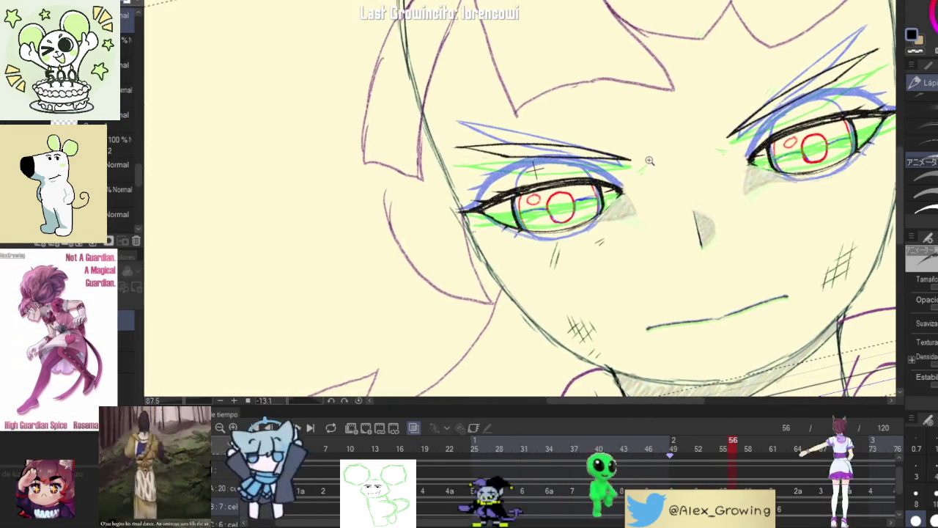
scroll(693, 208, up, 5)
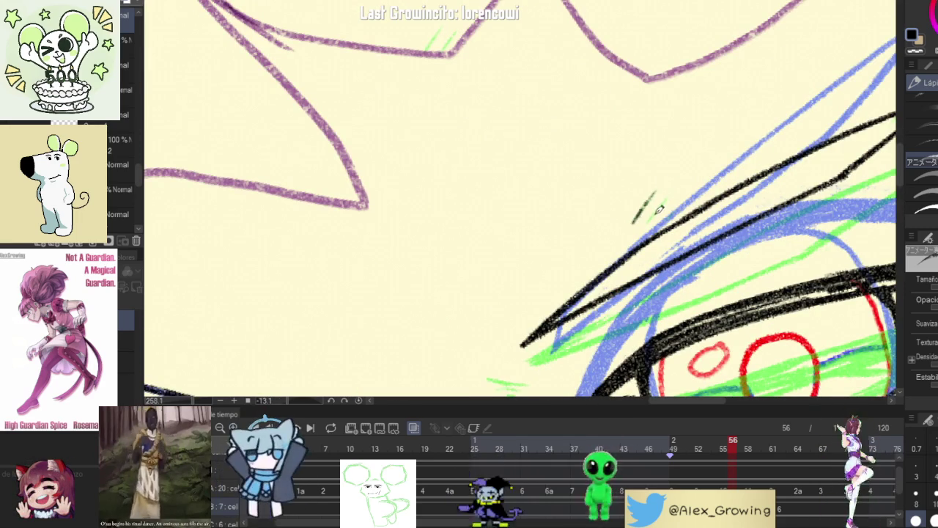
scroll(681, 182, down, 5)
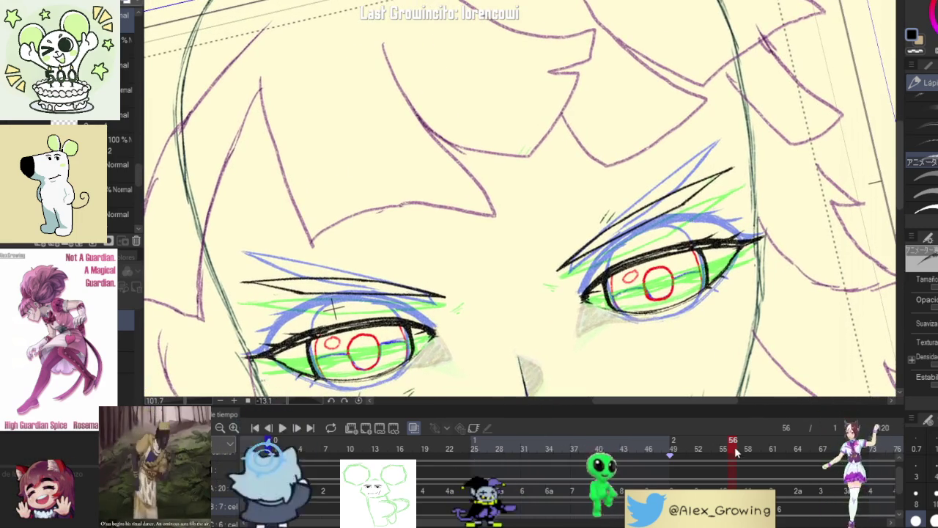
click(716, 454)
click(732, 454)
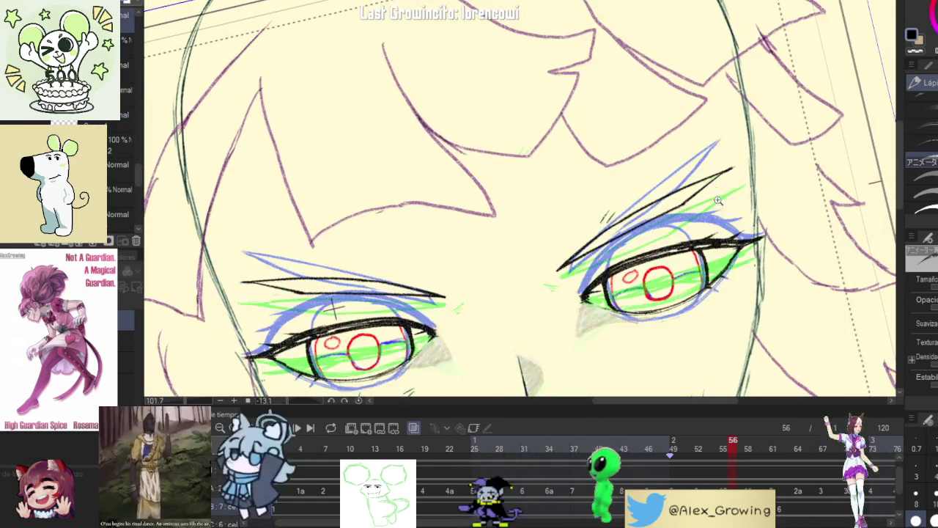
scroll(742, 163, up, 3)
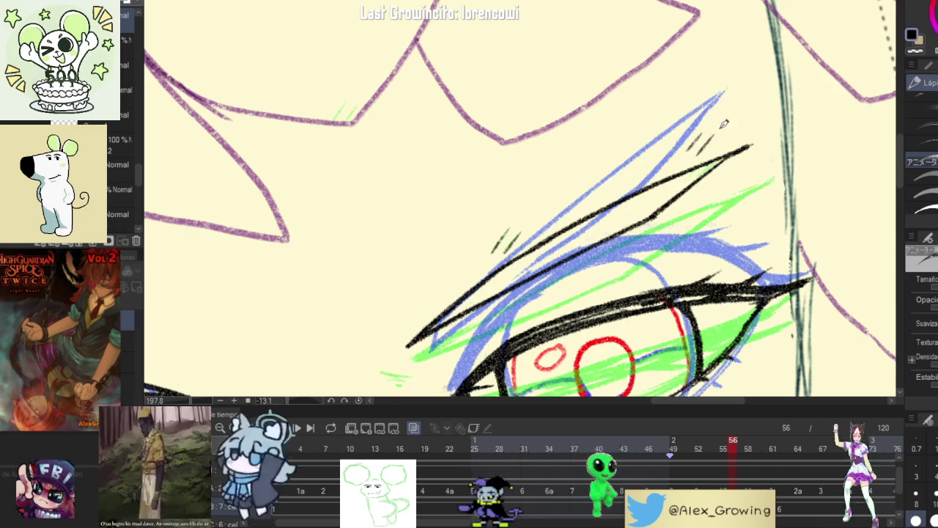
scroll(702, 158, down, 3)
mouse_move(702, 453)
mouse_down()
mouse_move(685, 458)
mouse_move(695, 460)
mouse_up()
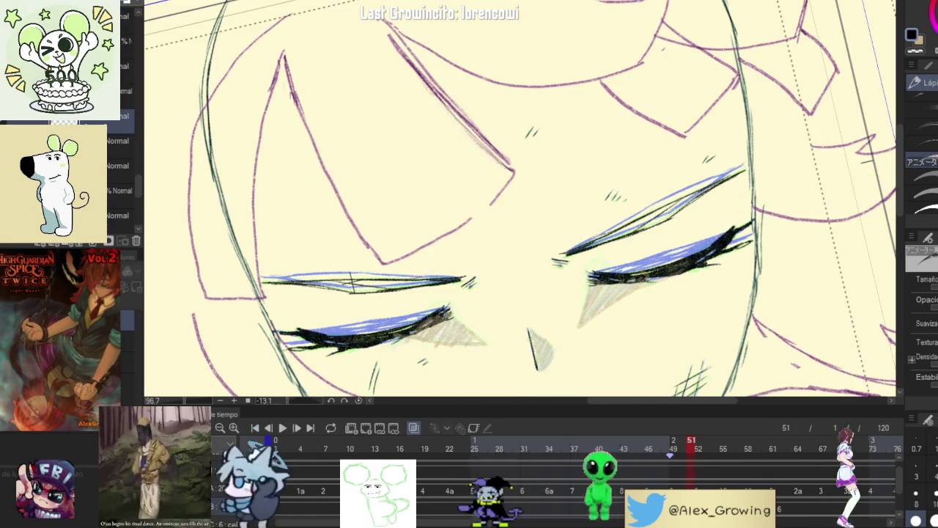
Step: Lasso the small hatch mark on frame 55 and apply a transform to it
key(m)
drag(696, 147, 721, 172)
scroll(711, 169, up, 2)
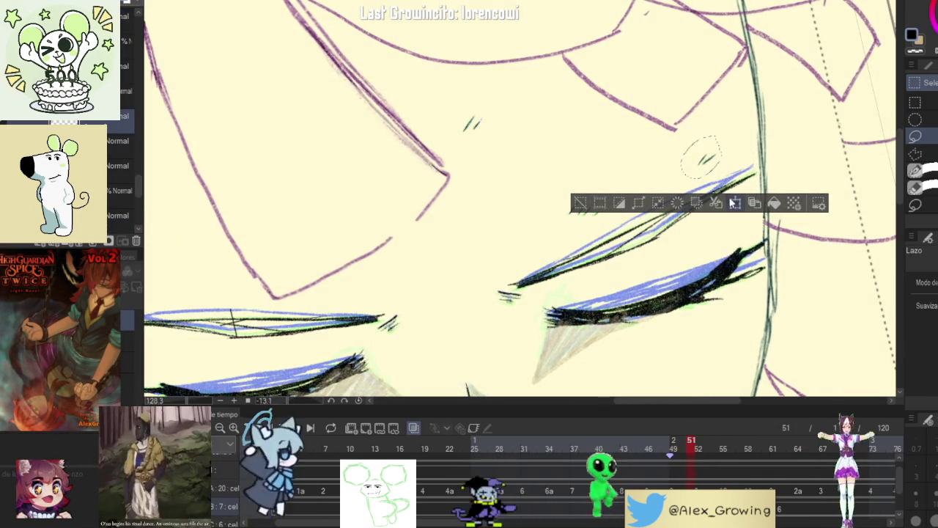
key(ctrl+t)
key(Return)
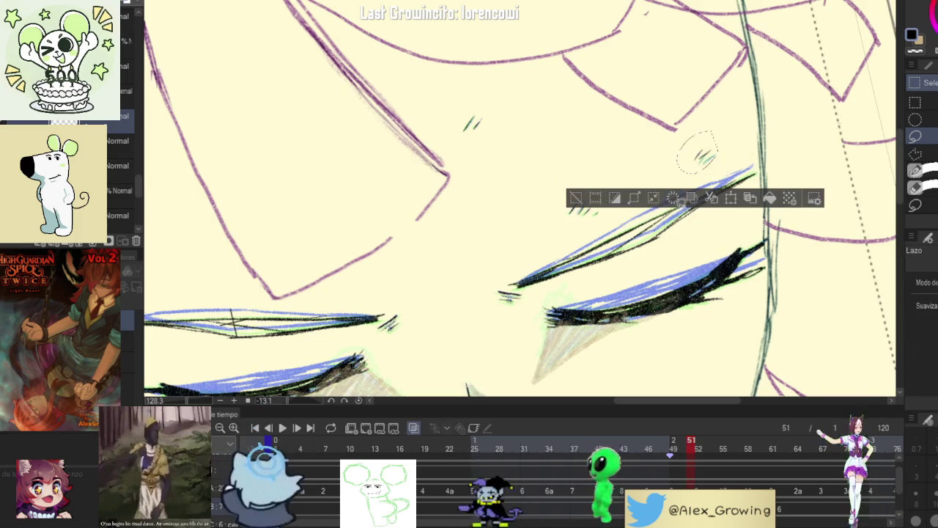
Step: On frame 52, select the small strokes above the eye and reposition them
click(578, 199)
drag(693, 447, 710, 452)
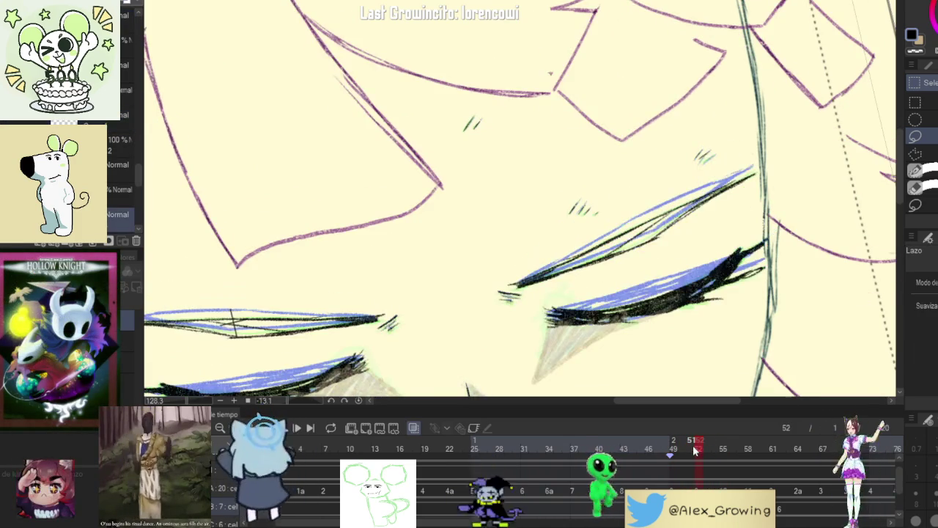
drag(719, 158, 709, 150)
scroll(714, 155, up, 2)
key(ctrl+t)
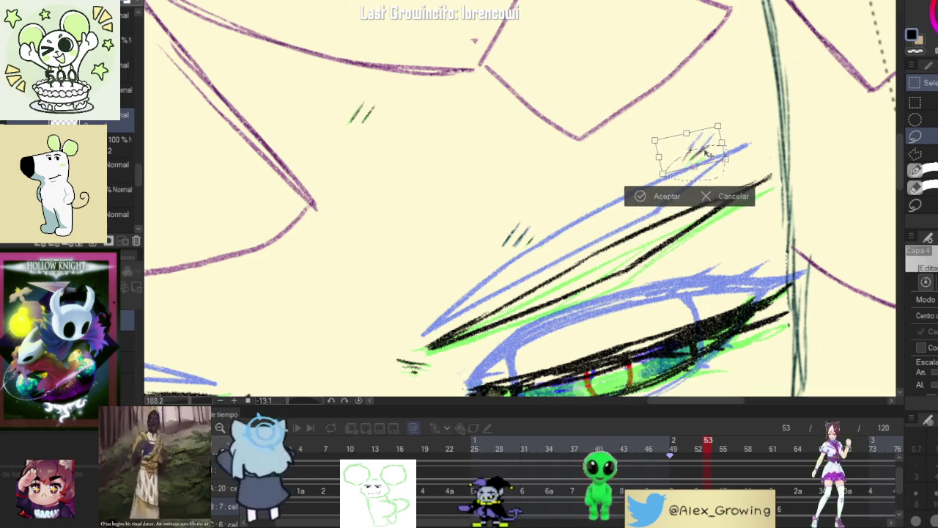
click(671, 190)
scroll(641, 249, down, 2)
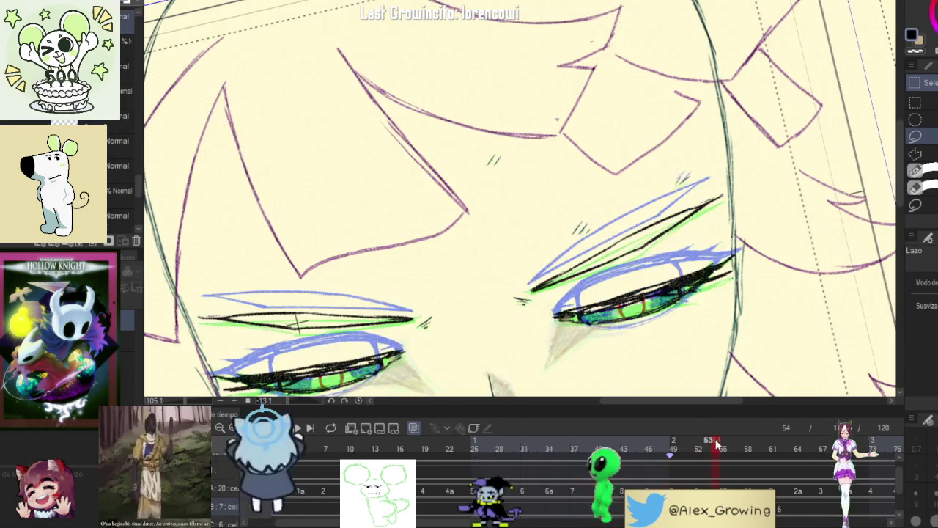
Step: On frame 56, shift the small strokes above the right eye slightly up-left
drag(708, 442, 724, 445)
scroll(678, 277, up, 3)
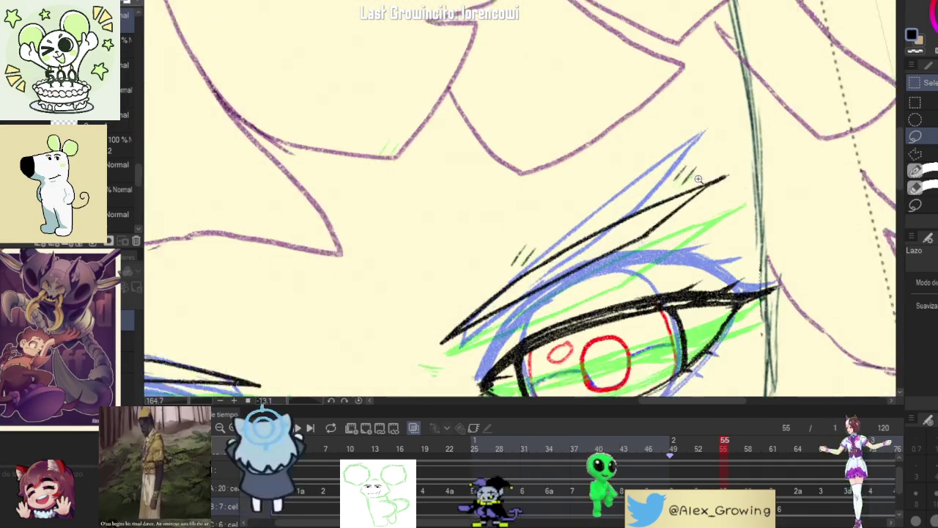
scroll(679, 277, up, 1)
drag(700, 135, 703, 183)
click(710, 212)
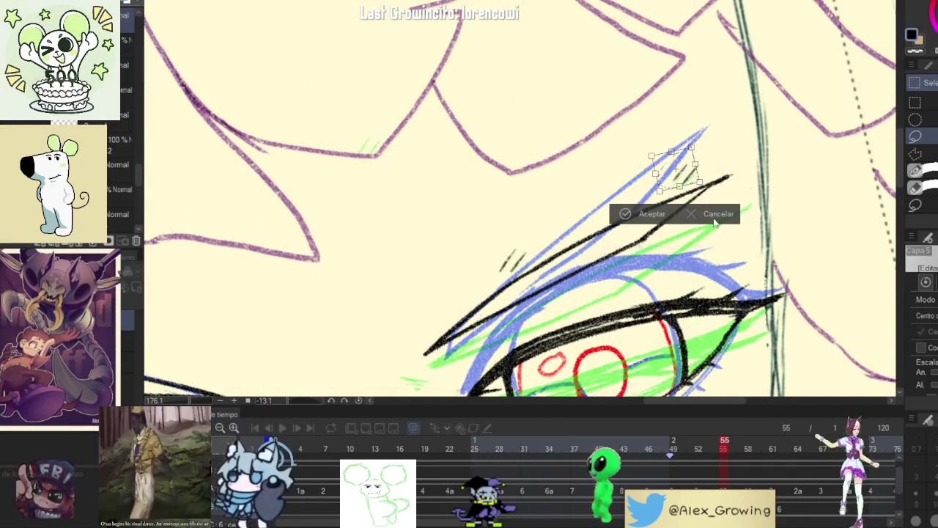
click(712, 211)
click(711, 212)
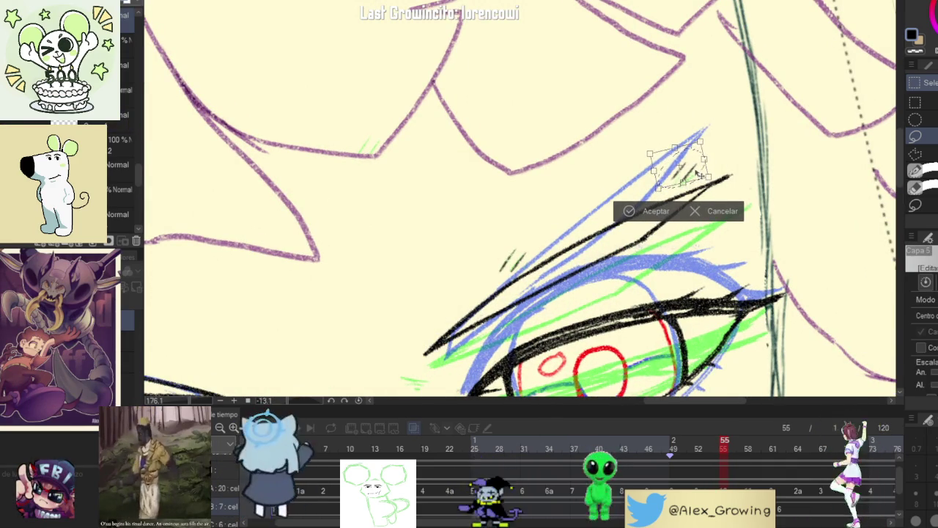
click(656, 211)
drag(560, 213, 672, 177)
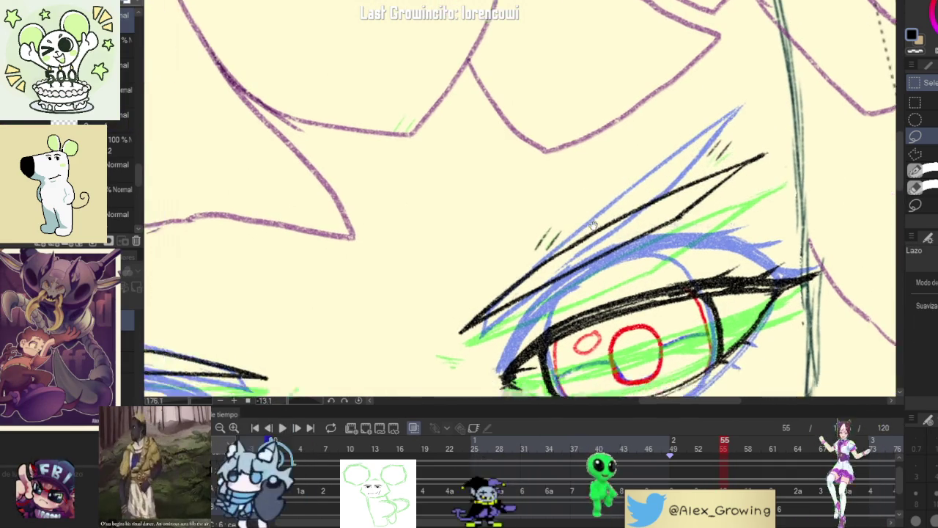
click(645, 253)
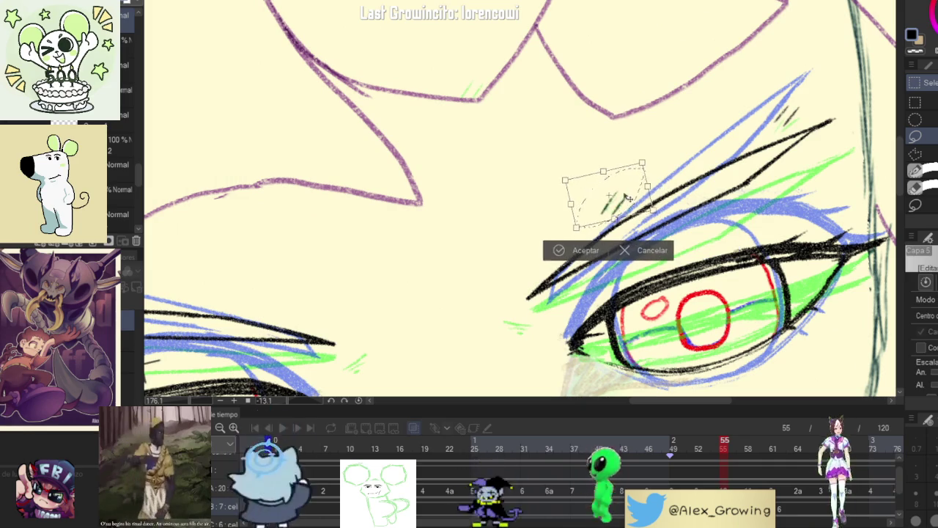
click(572, 247)
Step: Scrub earlier blink frames to compare the eyes, then step forward to frame 55
click(485, 249)
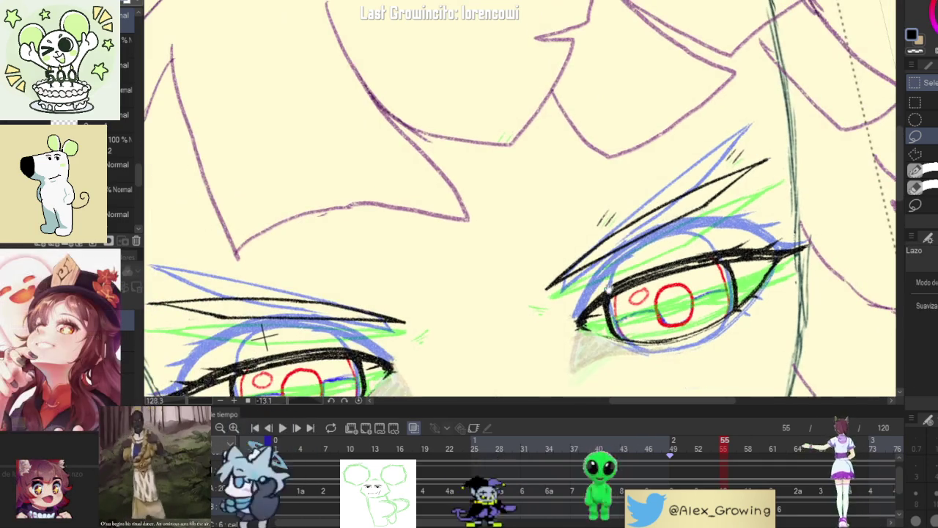
mouse_move(724, 453)
mouse_down()
mouse_move(687, 461)
mouse_move(696, 454)
mouse_move(649, 455)
mouse_move(709, 451)
mouse_up()
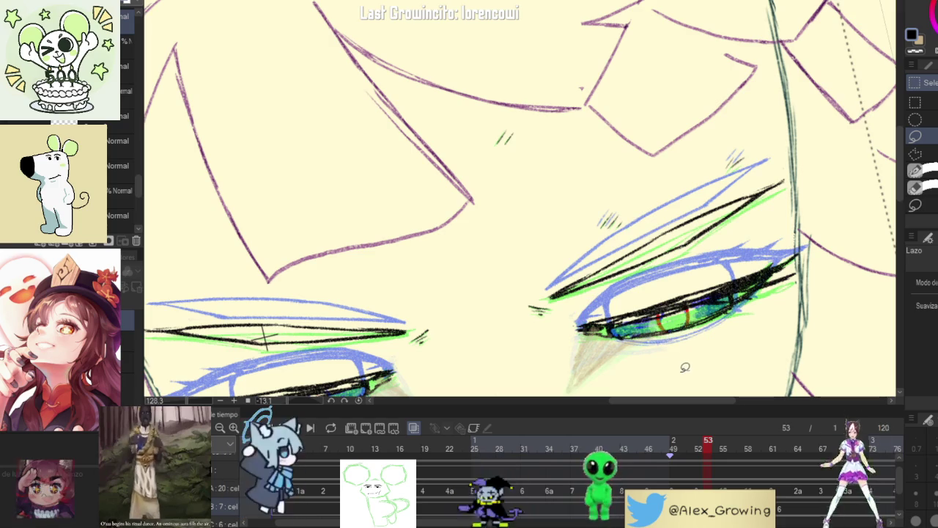
key(Right)
key(Right)
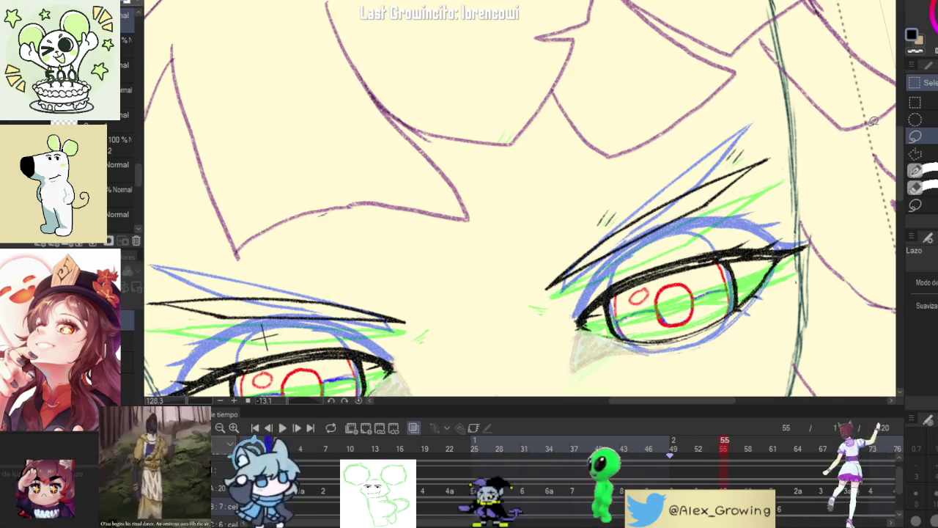
key(p)
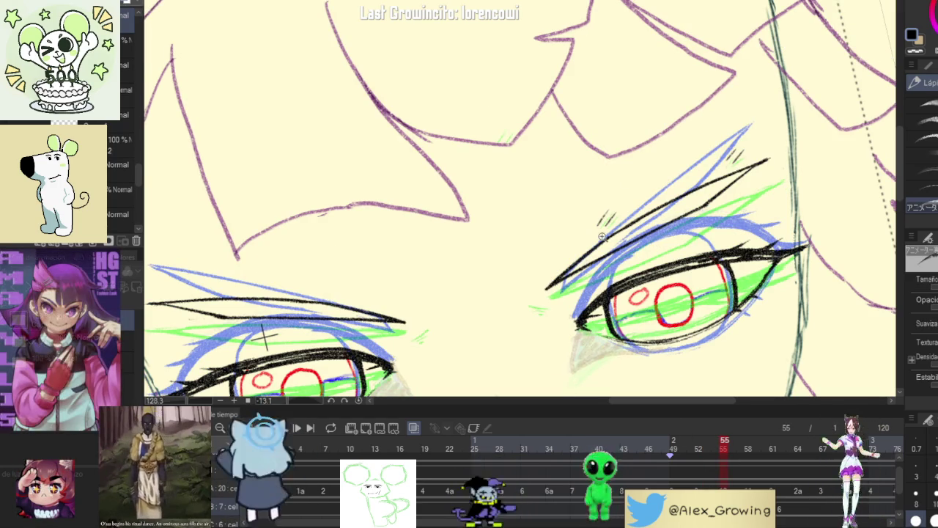
scroll(601, 236, up, 5)
scroll(635, 254, down, 5)
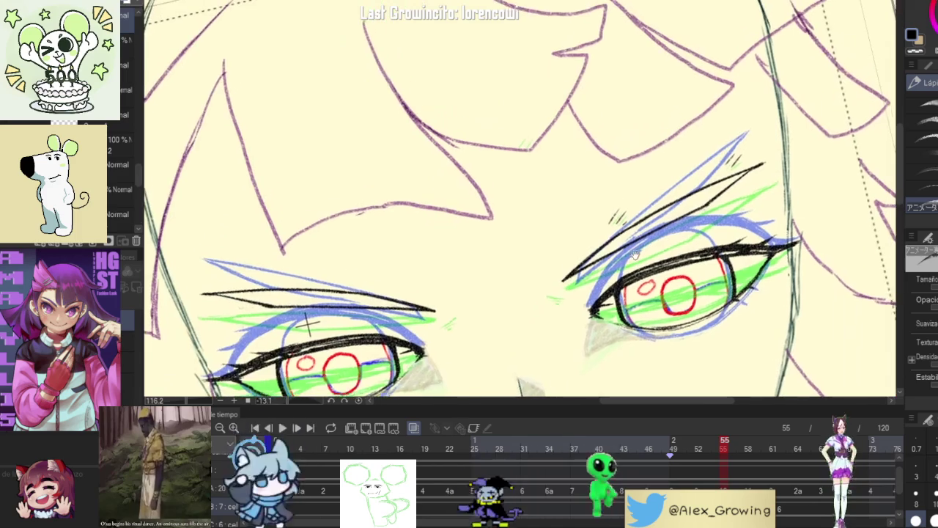
mouse_move(696, 452)
mouse_down()
mouse_move(739, 452)
mouse_move(729, 450)
mouse_up()
drag(662, 173, 707, 211)
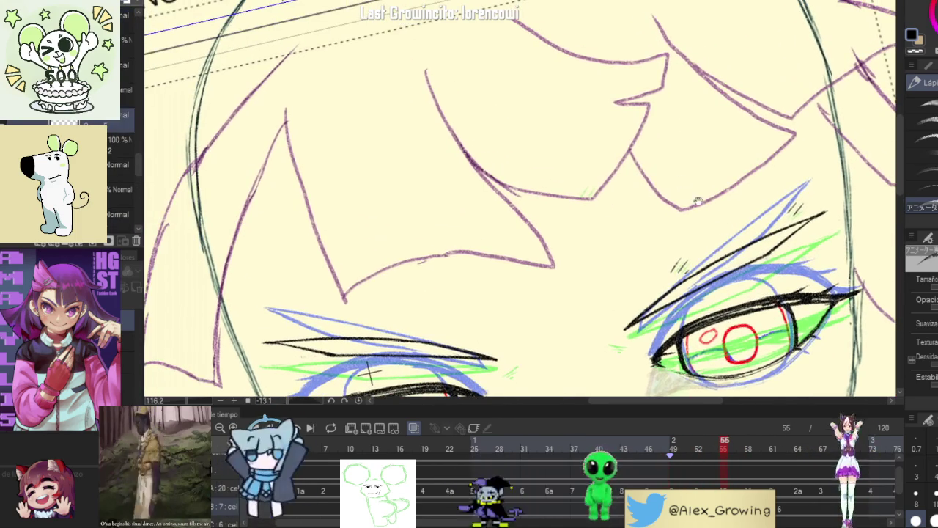
scroll(590, 192, up, 3)
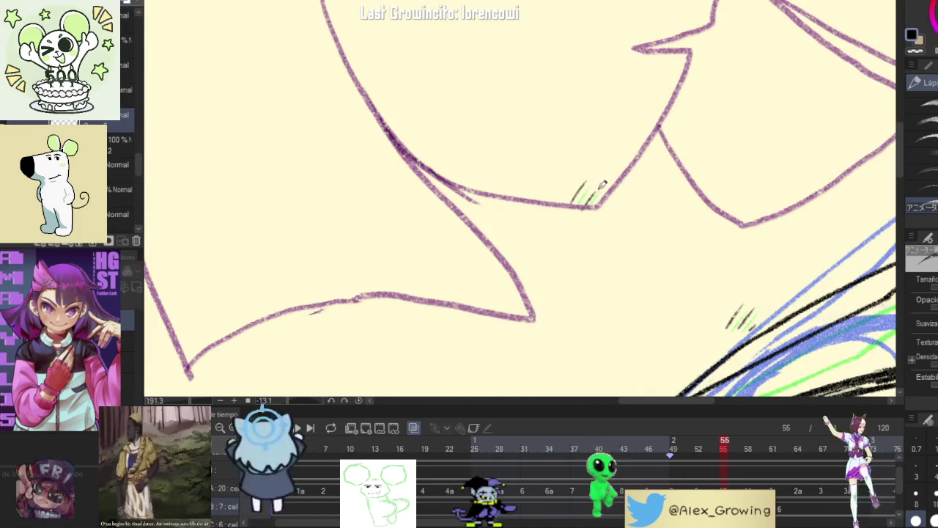
scroll(588, 220, down, 4)
drag(602, 215, 626, 183)
scroll(627, 182, down, 1)
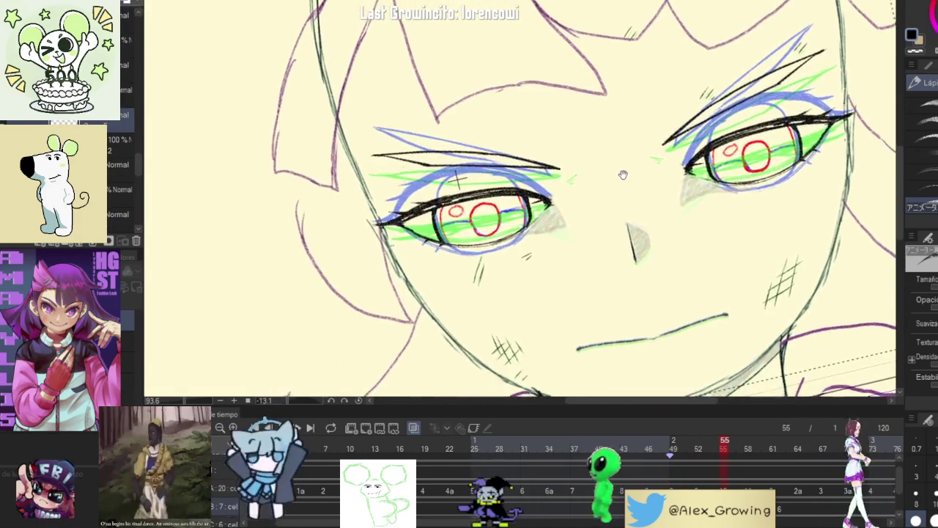
scroll(626, 182, down, 1)
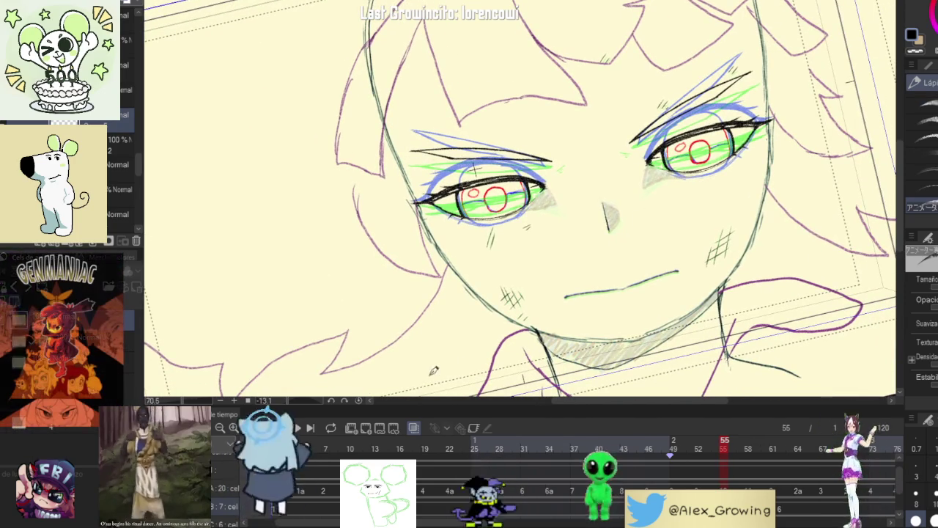
click(359, 399)
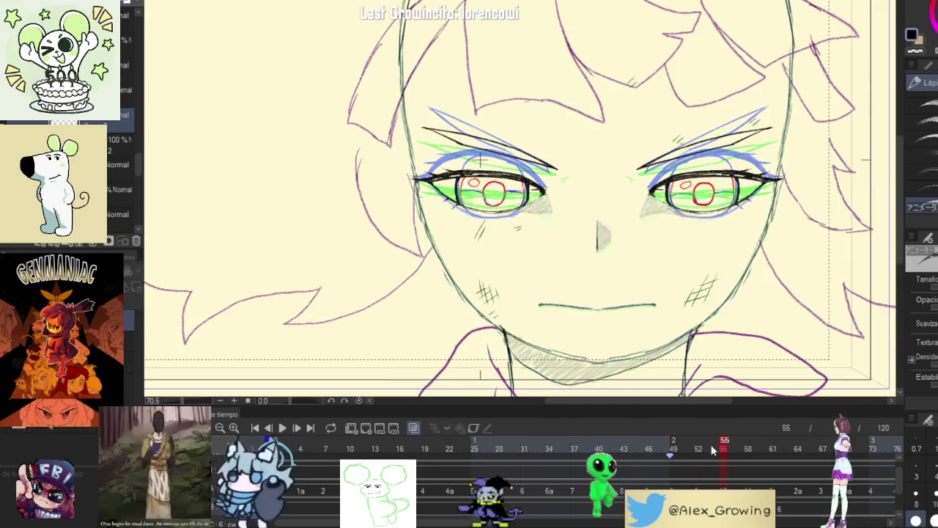
mouse_move(711, 450)
mouse_down()
mouse_move(739, 444)
mouse_move(640, 445)
mouse_up()
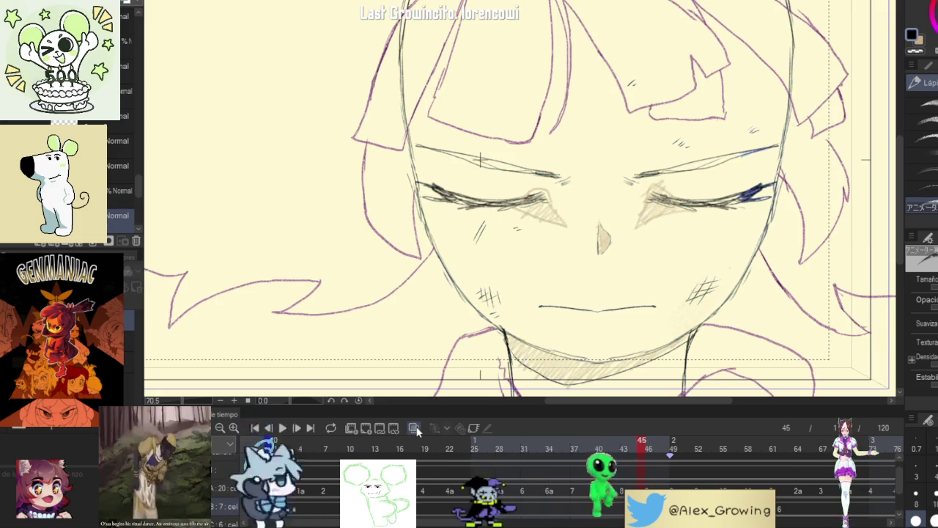
mouse_move(647, 447)
mouse_down()
mouse_move(682, 454)
mouse_move(742, 436)
mouse_up()
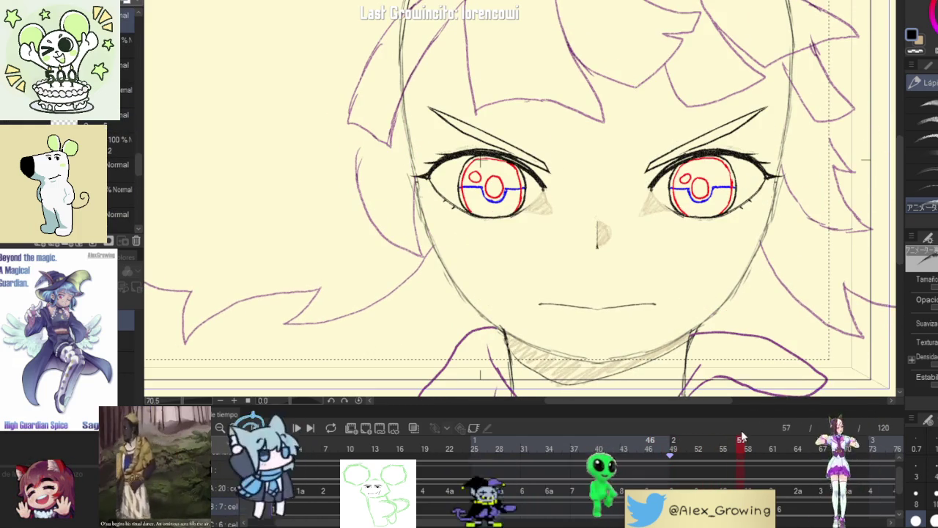
key(ctrl+0)
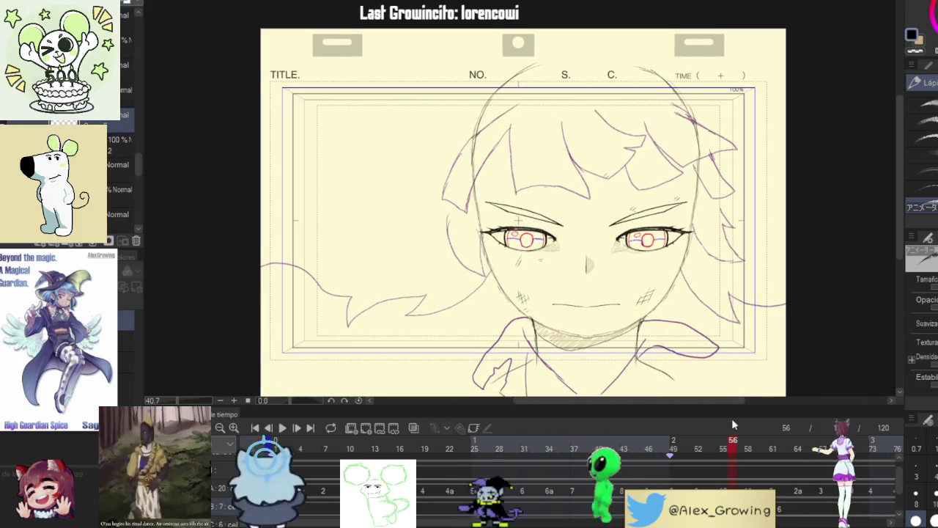
mouse_move(733, 440)
mouse_down()
mouse_move(709, 449)
mouse_move(765, 440)
mouse_move(749, 459)
mouse_move(741, 439)
mouse_up()
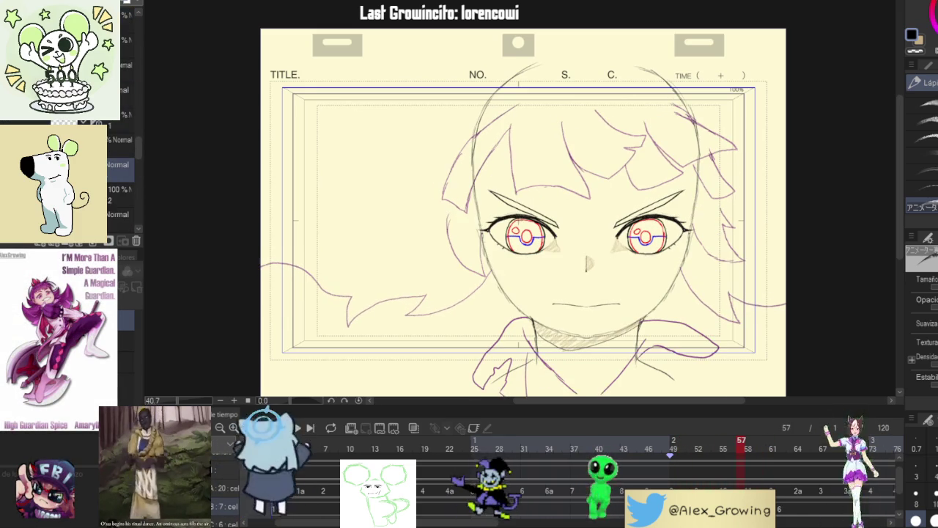
click(653, 295)
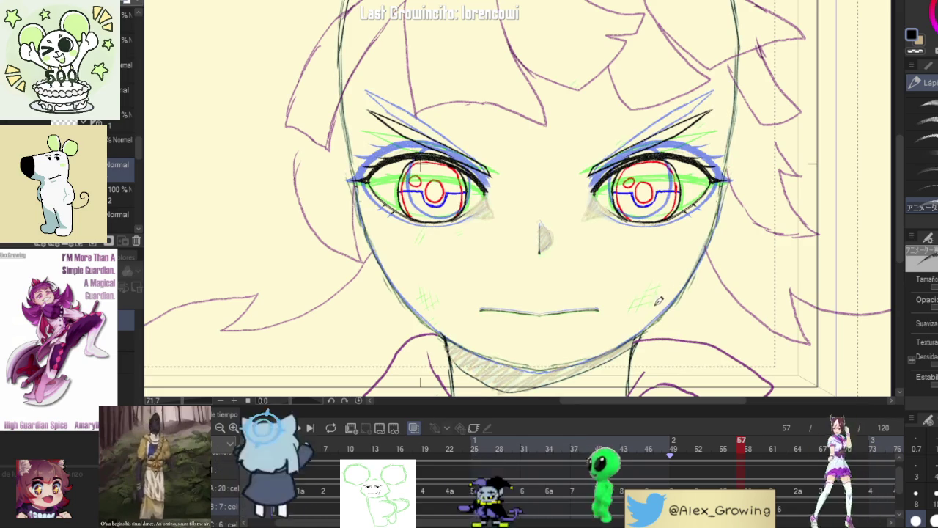
mouse_move(741, 440)
mouse_down()
mouse_move(715, 450)
mouse_move(722, 441)
mouse_up()
Step: Lasso both cheeks' blush hatching, transform and apply it, deselect, then preview neighbouring frames
key(m)
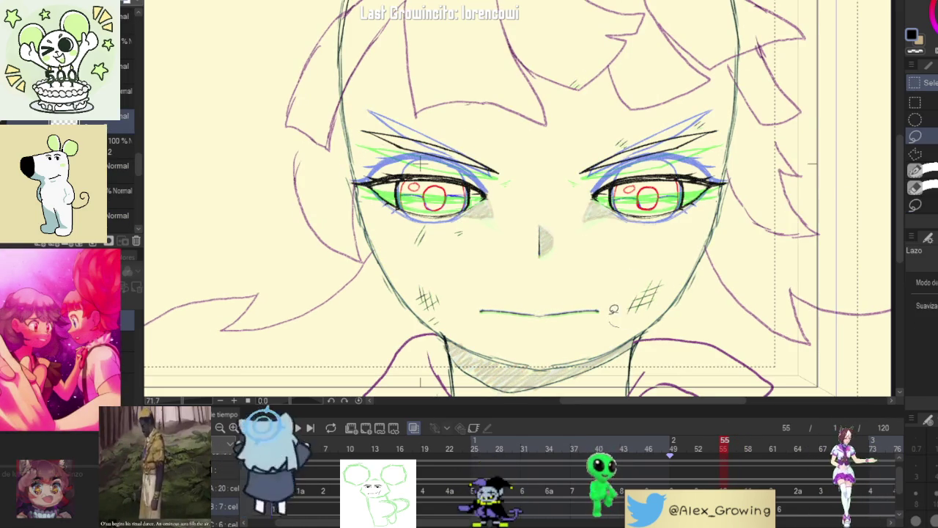
drag(663, 267, 656, 272)
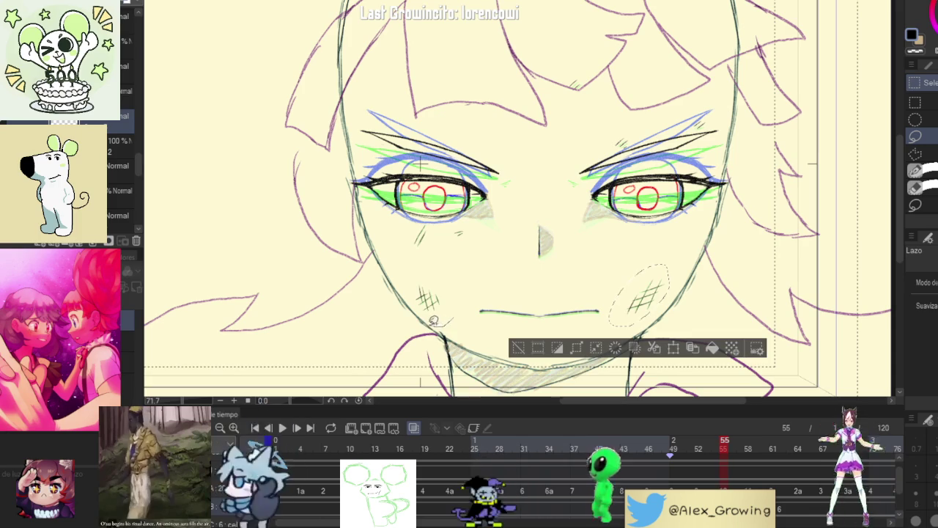
drag(461, 293, 459, 290)
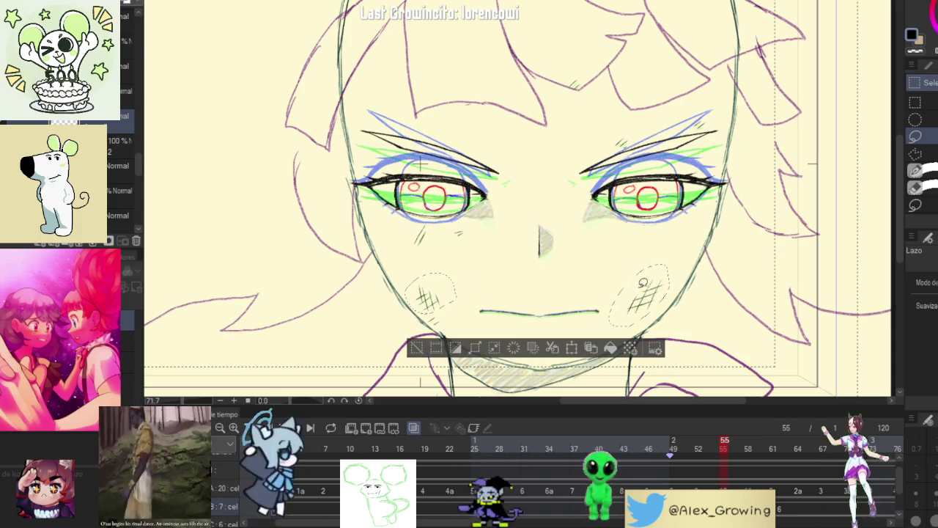
click(589, 349)
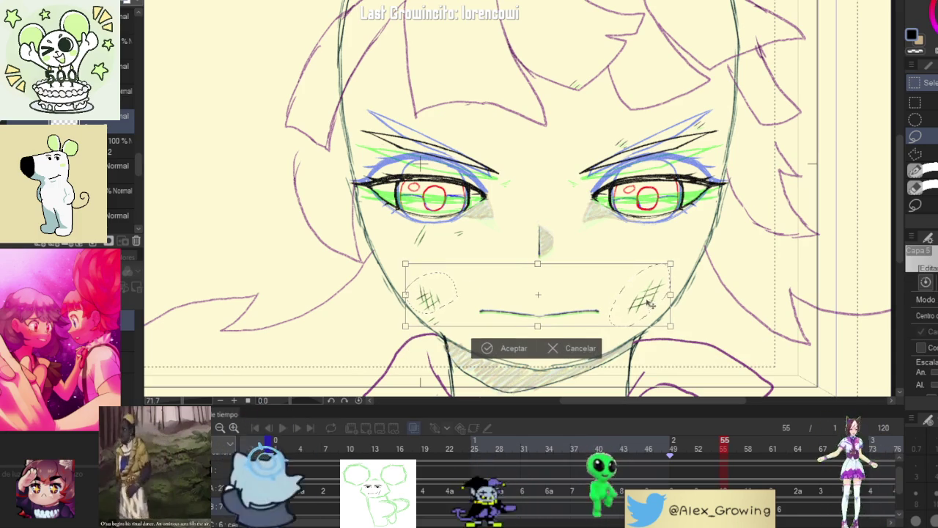
scroll(649, 304, up, 3)
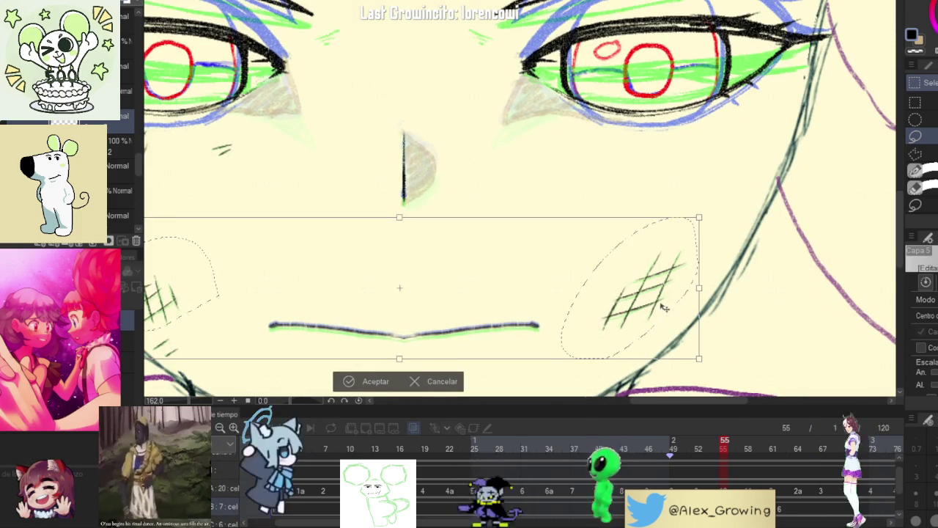
key(Return)
scroll(432, 359, down, 4)
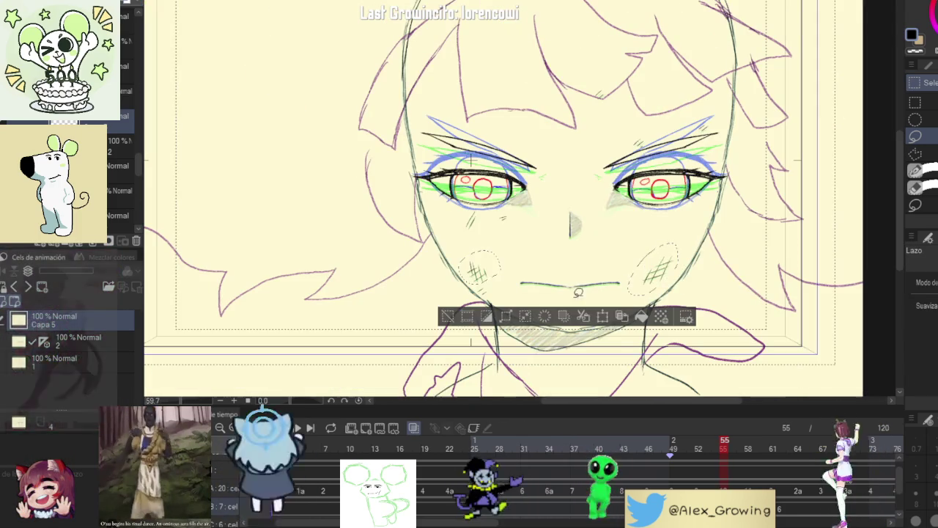
click(448, 318)
drag(716, 442, 725, 442)
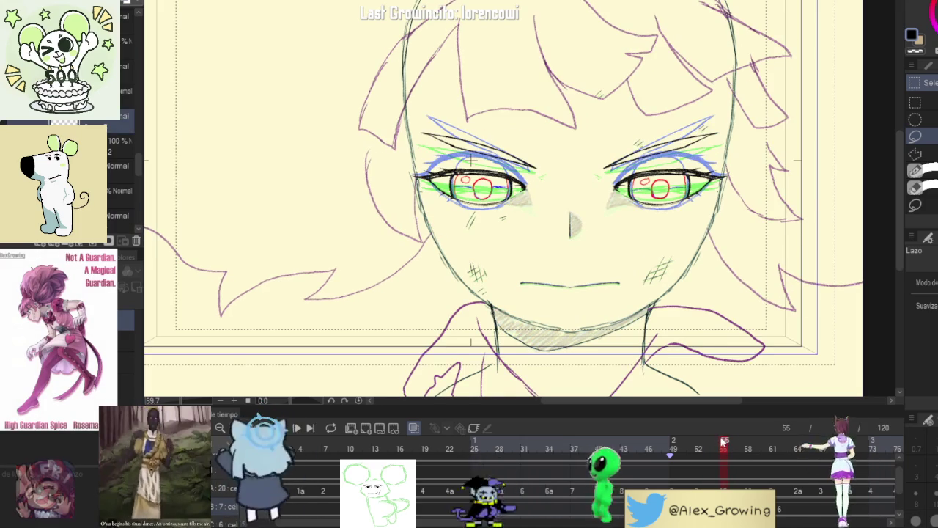
mouse_move(725, 442)
mouse_down()
mouse_move(717, 442)
mouse_move(739, 440)
mouse_move(700, 440)
mouse_move(757, 442)
mouse_up()
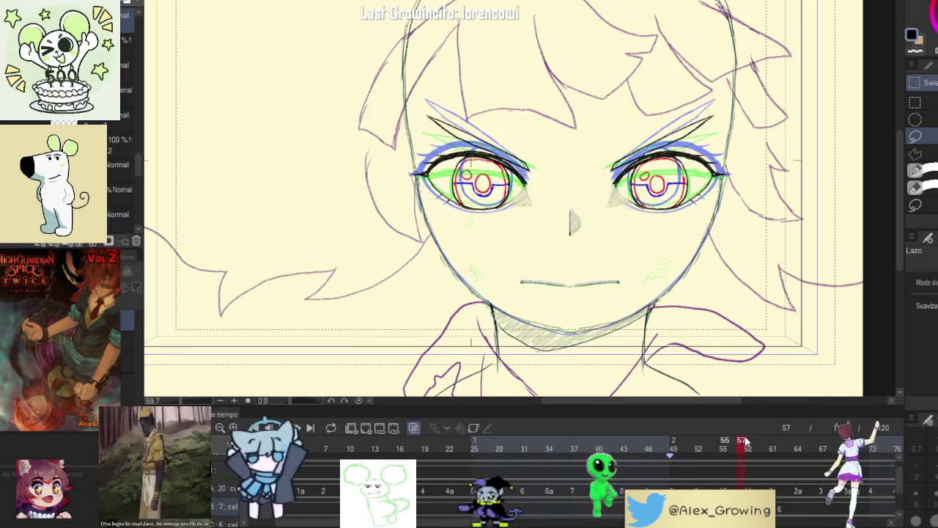
scroll(586, 220, up, 3)
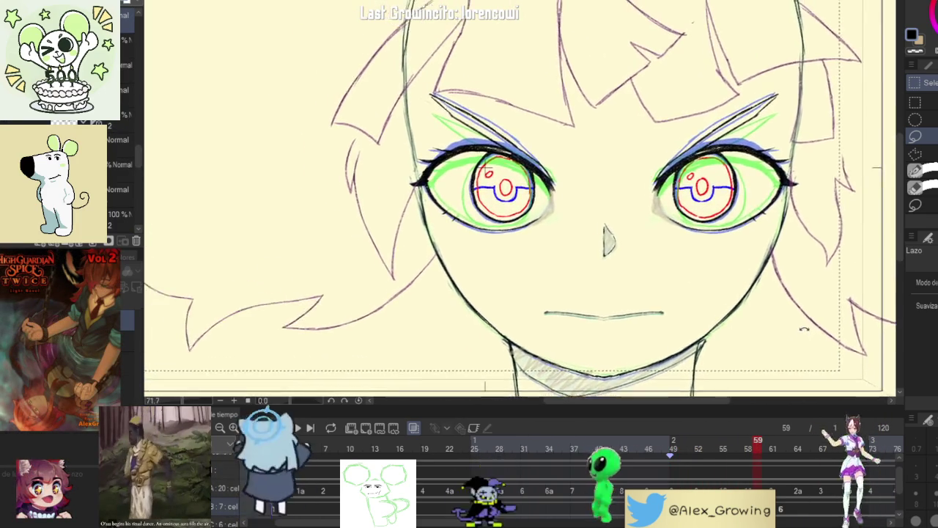
mouse_move(733, 308)
mouse_down()
mouse_move(773, 244)
mouse_move(790, 294)
mouse_move(772, 233)
mouse_up()
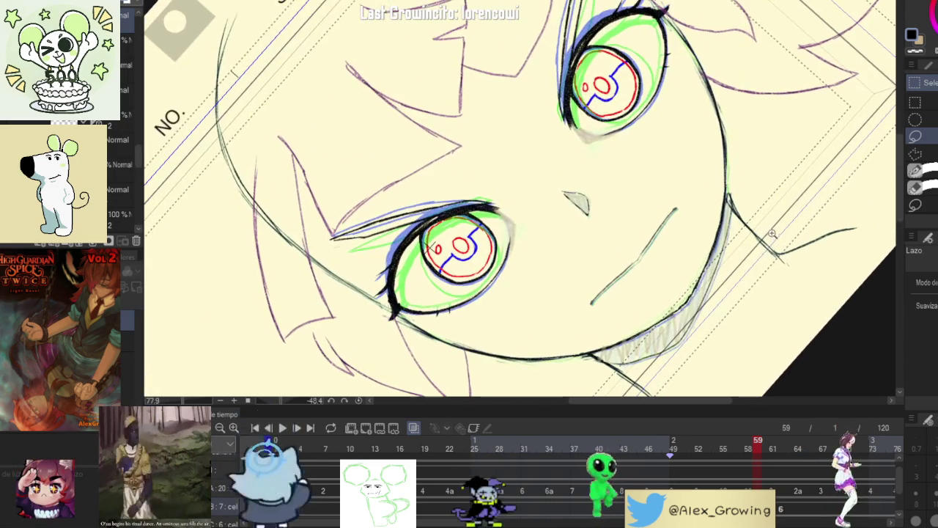
drag(746, 451, 738, 454)
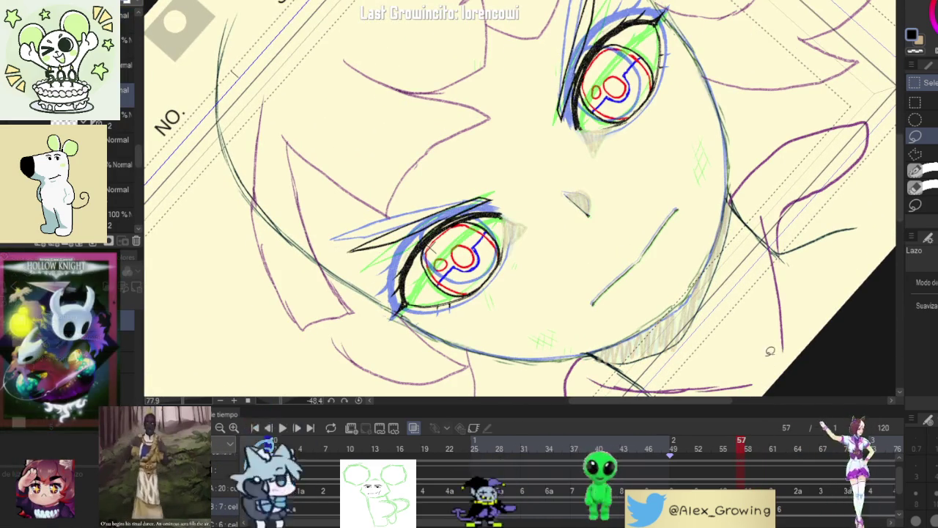
mouse_move(743, 449)
mouse_down()
mouse_move(708, 450)
mouse_move(773, 448)
mouse_move(759, 450)
mouse_up()
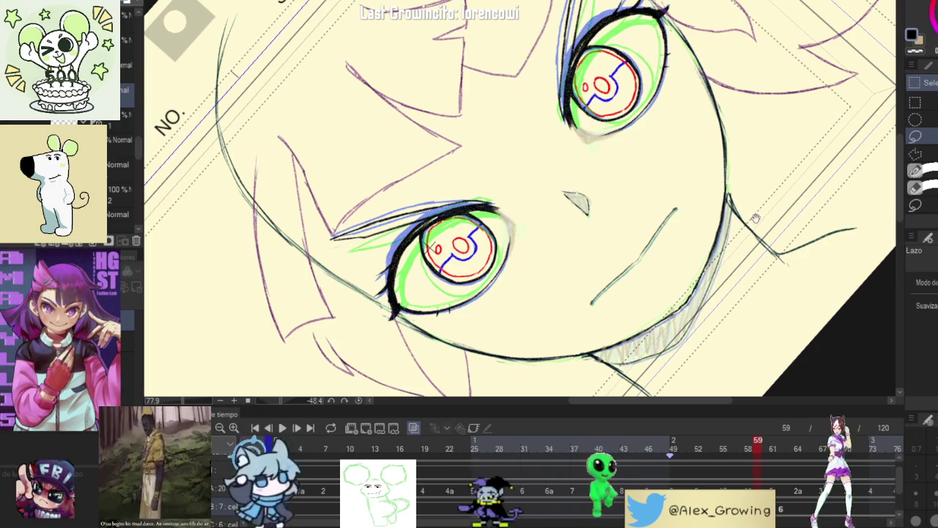
mouse_move(755, 218)
mouse_down()
mouse_move(754, 239)
mouse_move(826, 176)
mouse_up()
drag(761, 233, 741, 253)
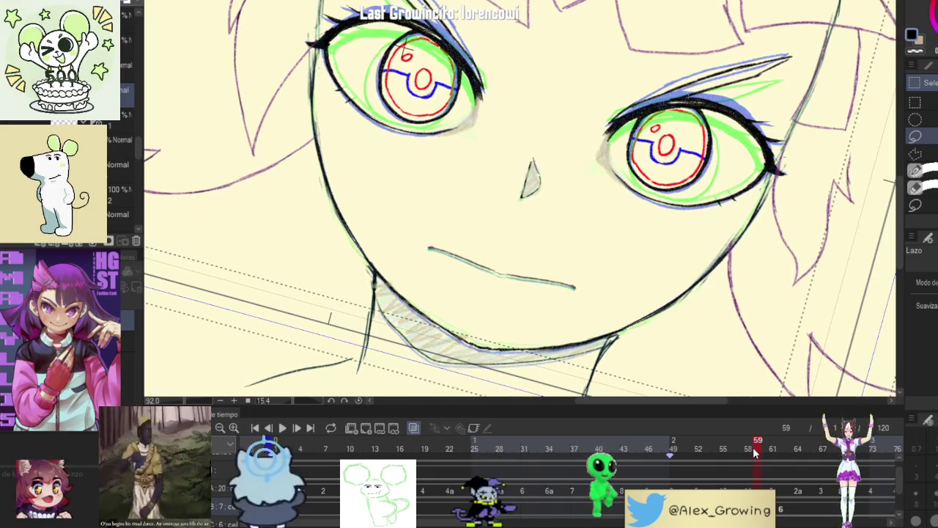
mouse_move(759, 295)
mouse_down()
mouse_move(798, 221)
mouse_move(847, 255)
mouse_up()
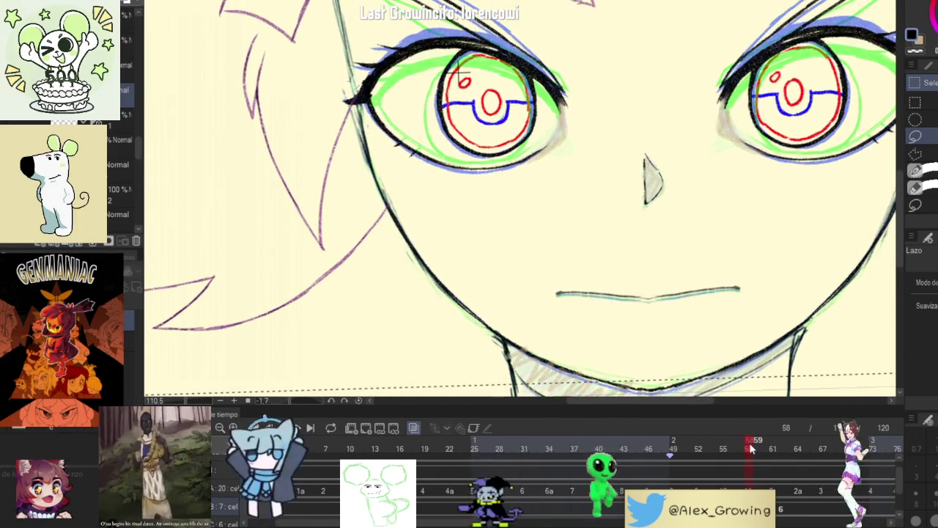
mouse_move(751, 449)
mouse_down()
mouse_move(717, 453)
mouse_move(724, 402)
mouse_up()
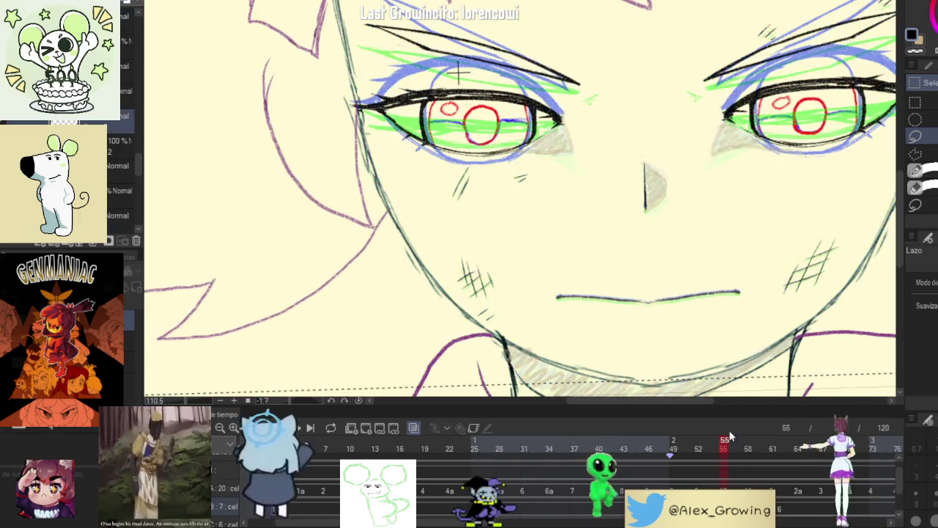
Step: Draw dark pencil hatch lines over the right cheek's green blush, redoing one bad stroke
scroll(725, 242, up, 3)
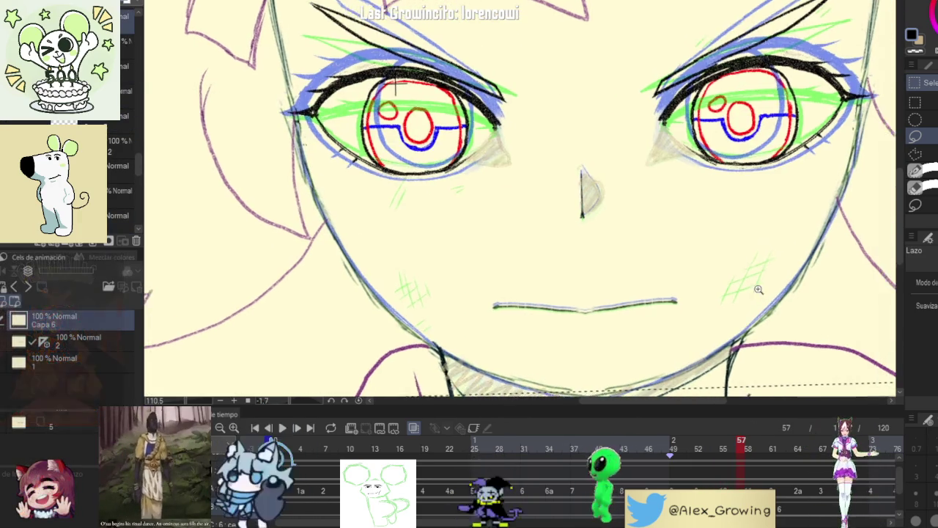
scroll(704, 278, up, 2)
key(ctrl+d)
key(p)
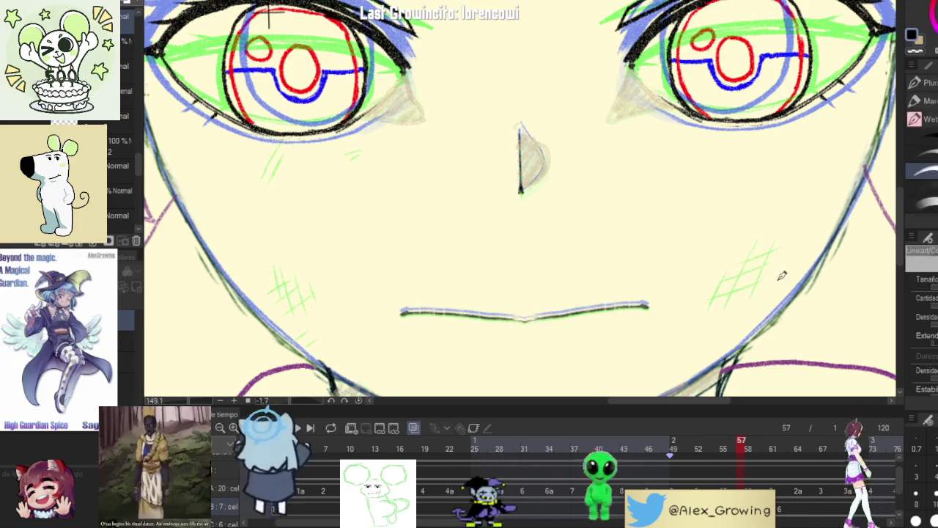
drag(750, 300, 771, 261)
key(ctrl+z)
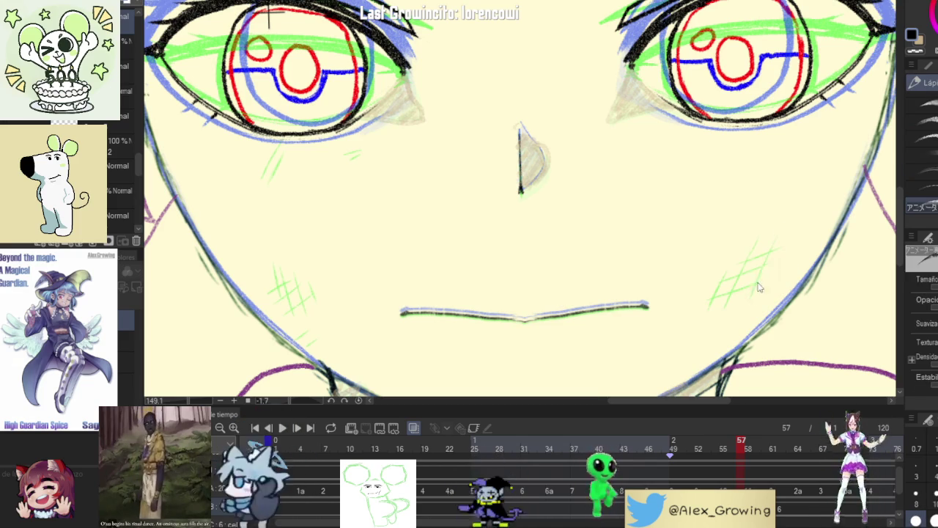
drag(751, 287, 765, 244)
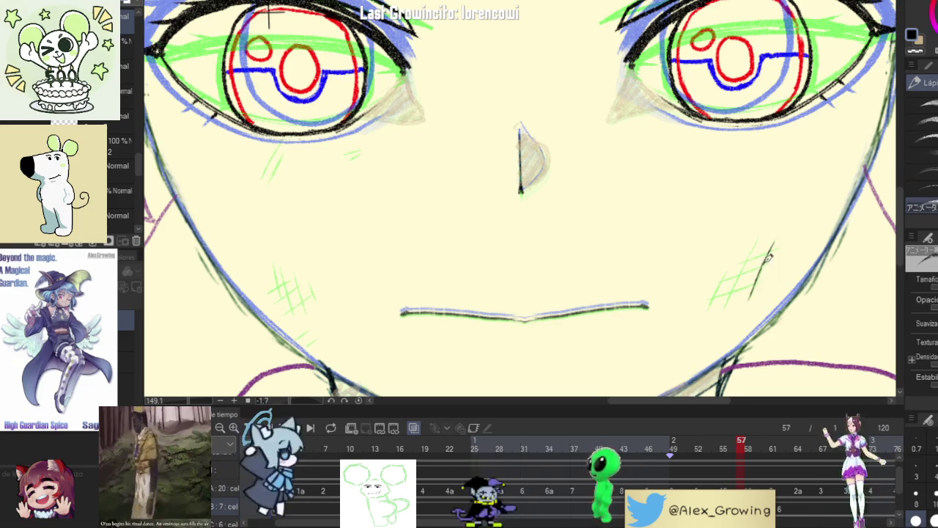
drag(726, 305, 754, 241)
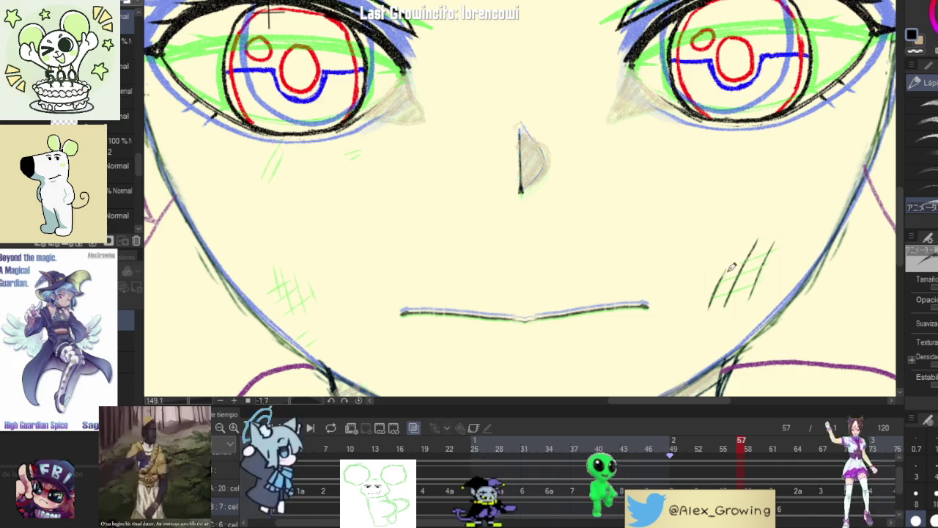
key(minus)
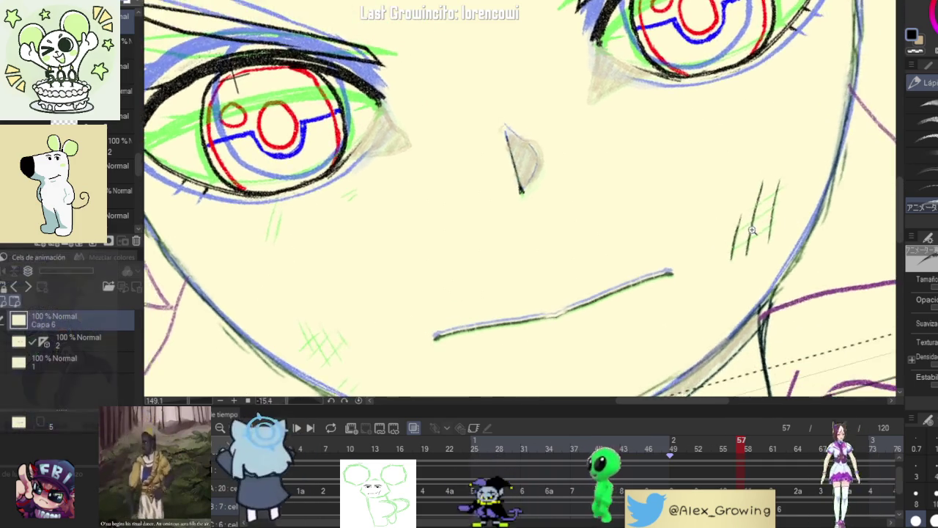
scroll(760, 275, up, 3)
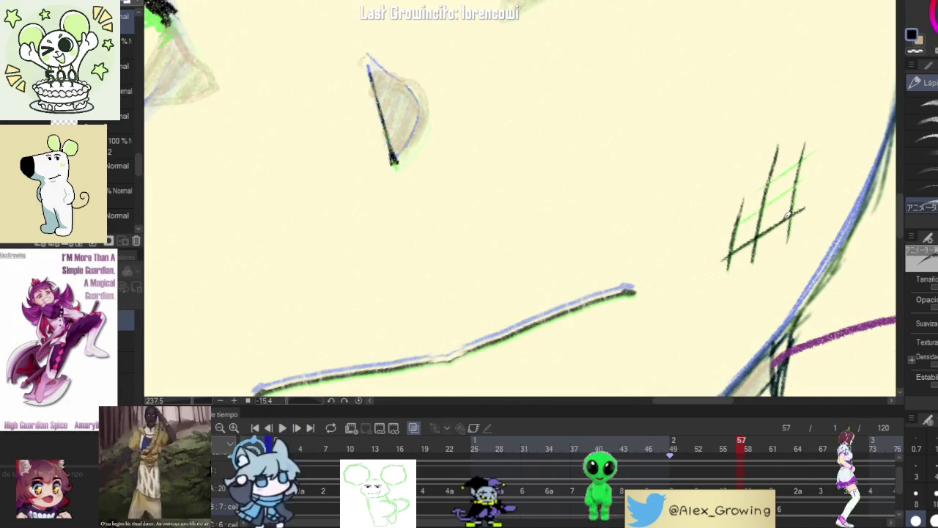
Step: Step through frames 54–58 to compare the blush, returning to frame 57
mouse_move(734, 440)
mouse_down()
mouse_move(742, 438)
mouse_move(723, 438)
mouse_up()
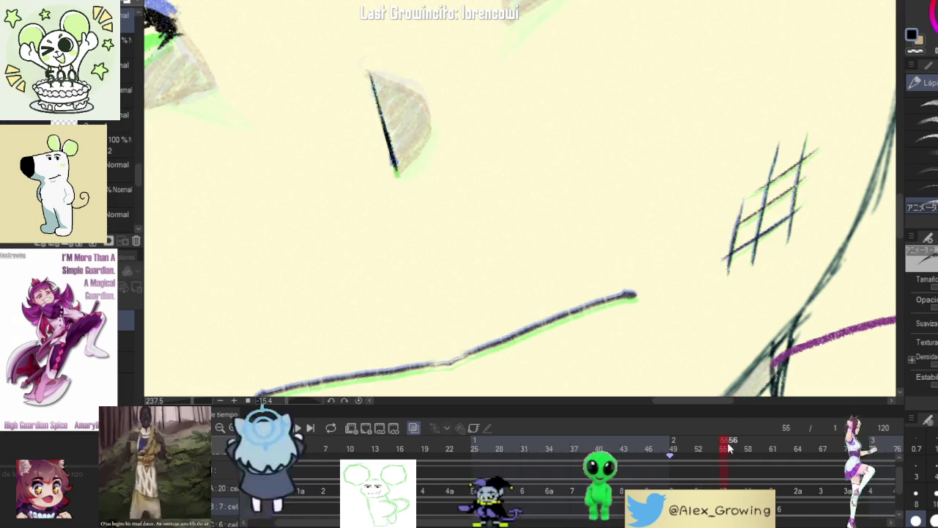
key(Left)
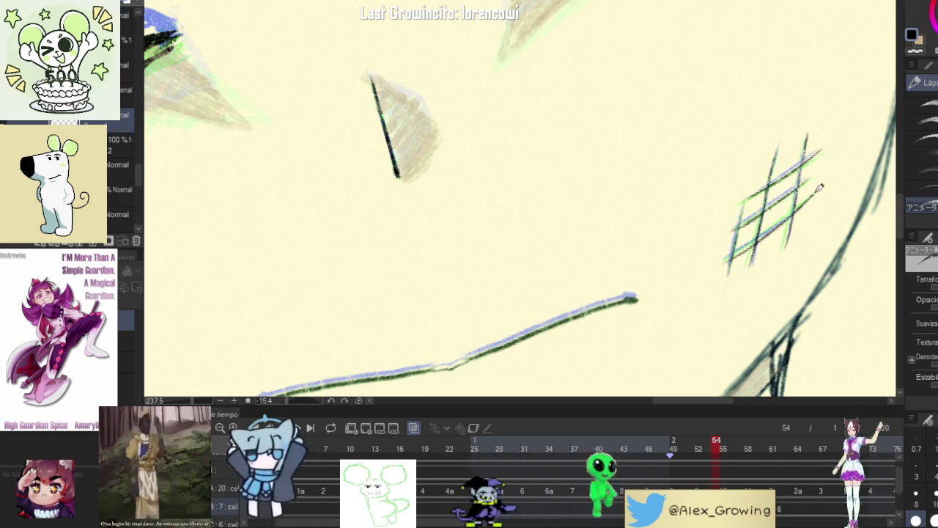
key(Right)
key(Right)
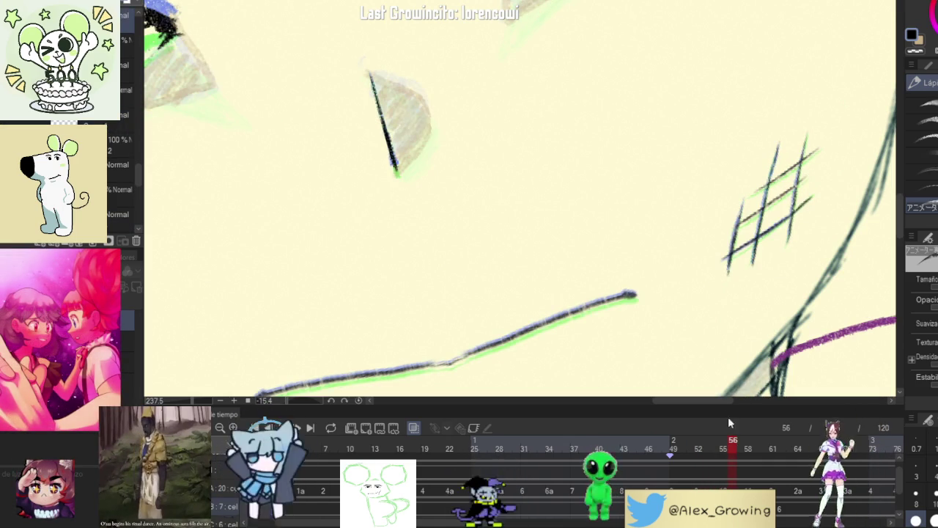
key(Right)
key(Right)
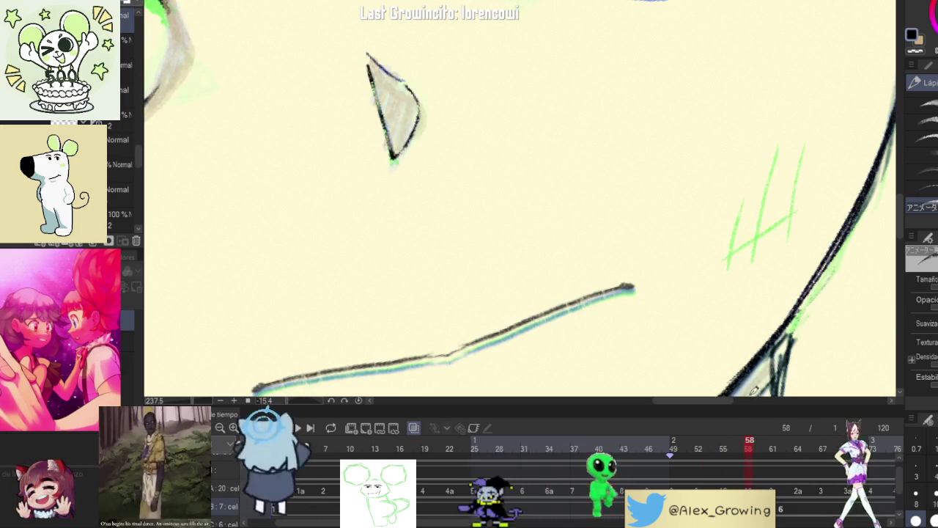
click(738, 454)
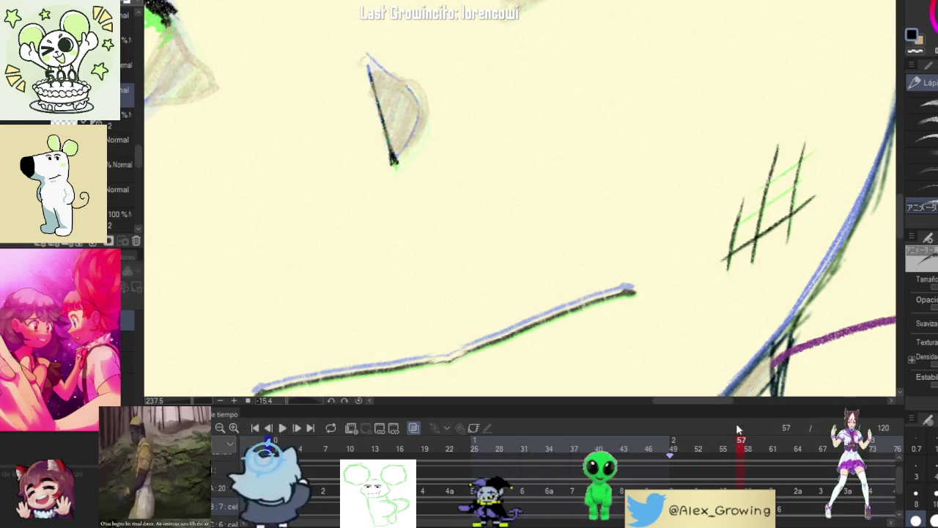
mouse_move(737, 439)
mouse_down()
mouse_move(708, 445)
mouse_move(741, 442)
mouse_up()
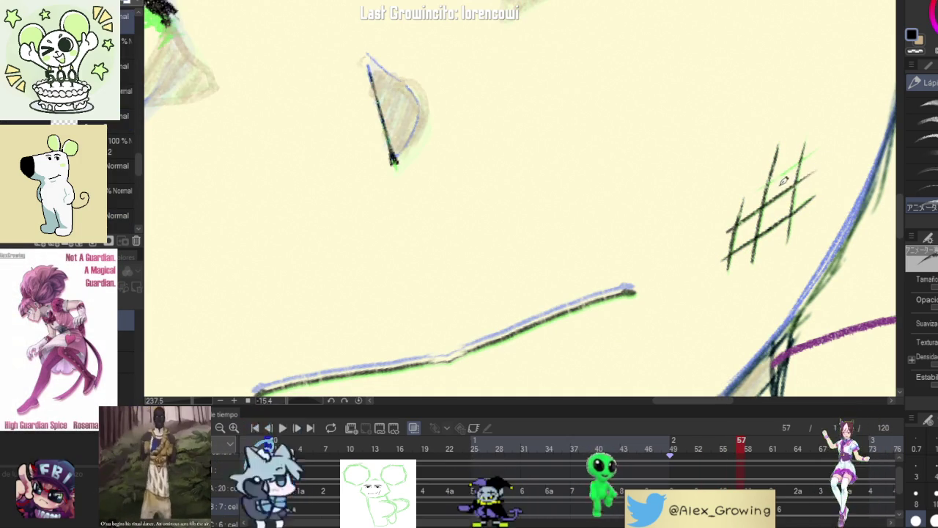
Step: Remove the long top-right hatch stroke, preview frames 51–58, and turn the view toward the left cheek
key(ctrl+z)
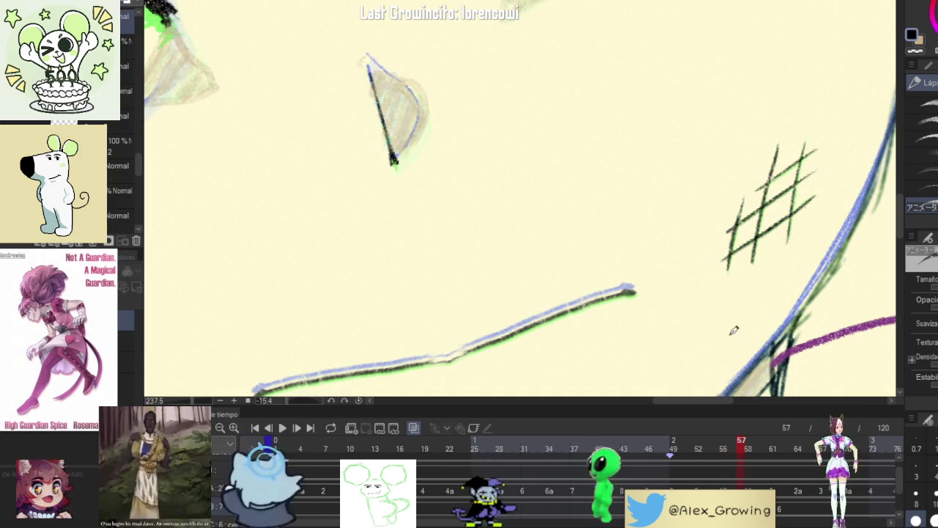
mouse_move(740, 451)
mouse_down()
mouse_move(695, 451)
mouse_move(707, 450)
mouse_up()
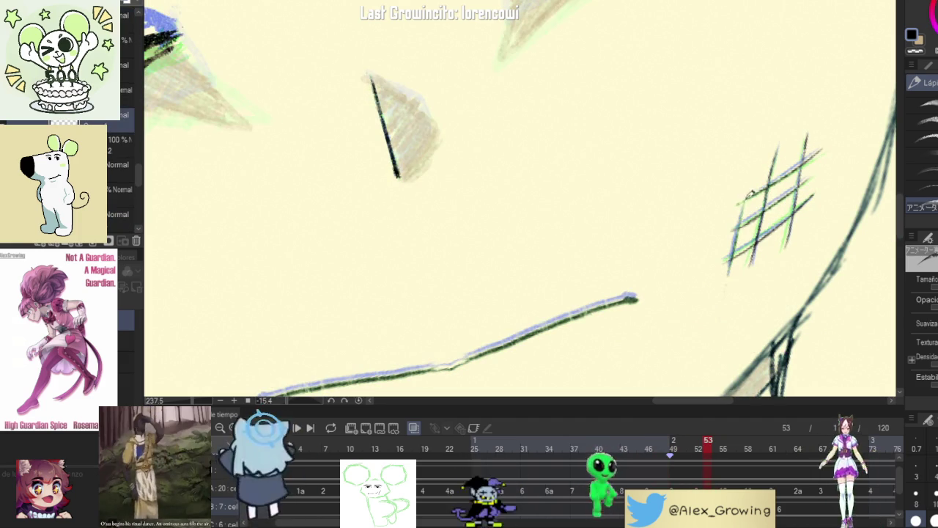
drag(708, 450, 741, 449)
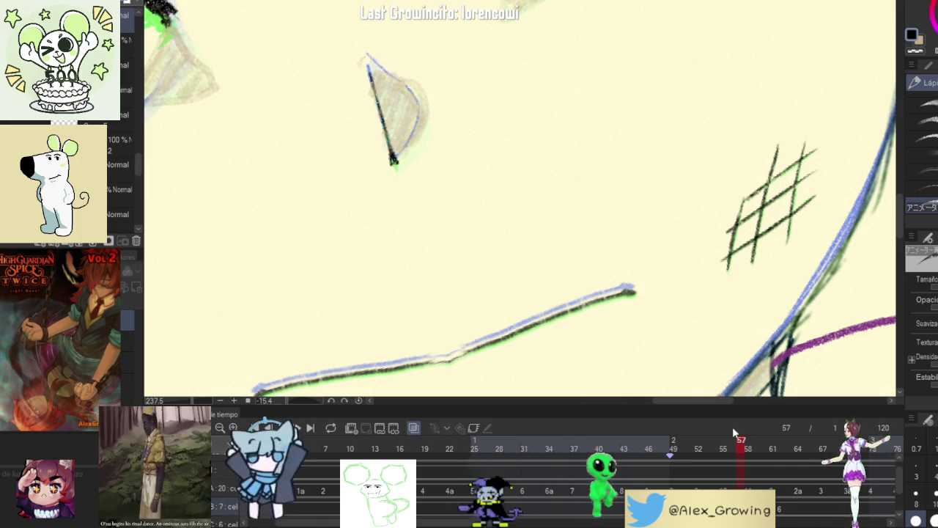
mouse_move(741, 442)
mouse_down()
mouse_move(726, 445)
mouse_move(749, 449)
mouse_move(741, 452)
mouse_up()
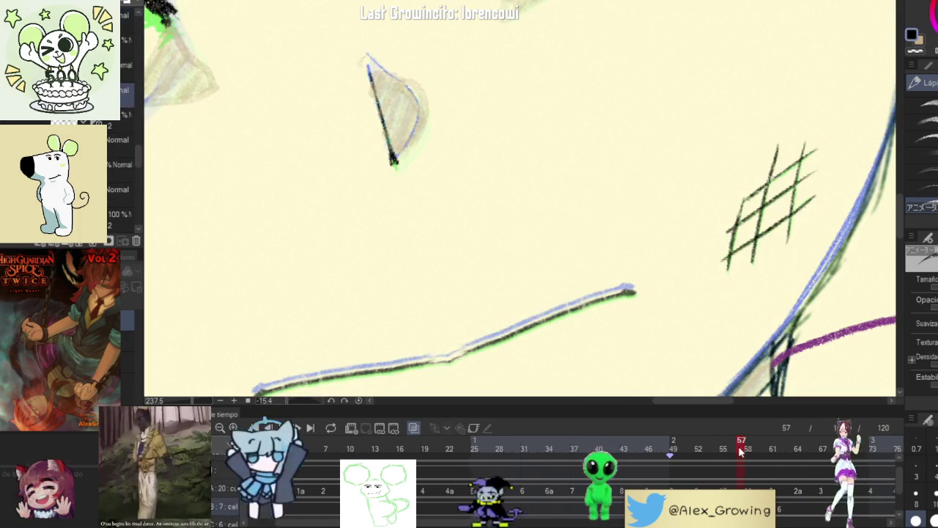
scroll(647, 324, down, 5)
mouse_move(647, 324)
mouse_down()
mouse_move(493, 308)
mouse_move(532, 237)
mouse_up()
scroll(493, 309, up, 5)
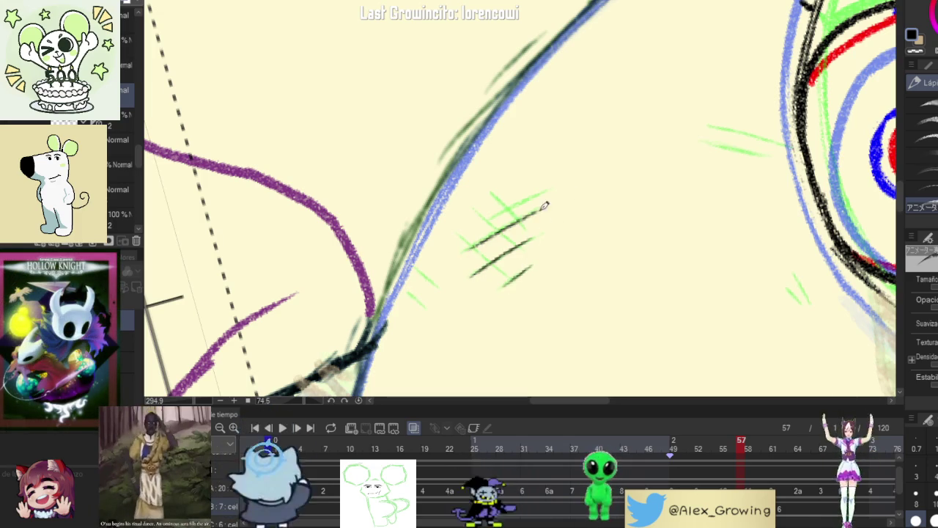
Step: Add a dark hatch stroke to the left cheek blush, then preview frames 55 and 56
drag(546, 198, 481, 221)
mouse_move(549, 205)
mouse_down()
mouse_move(611, 172)
mouse_move(555, 197)
mouse_up()
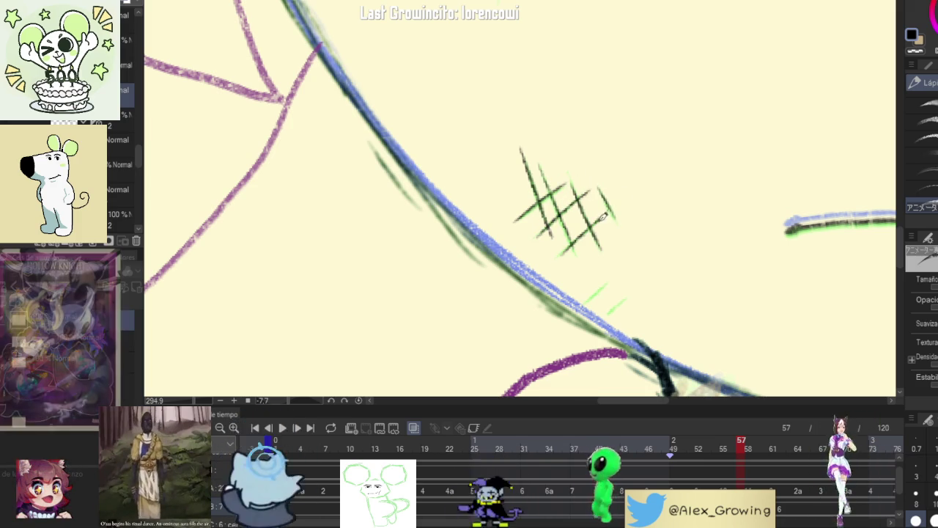
scroll(574, 246, down, 3)
mouse_move(741, 445)
mouse_down()
mouse_move(723, 452)
mouse_move(740, 452)
mouse_up()
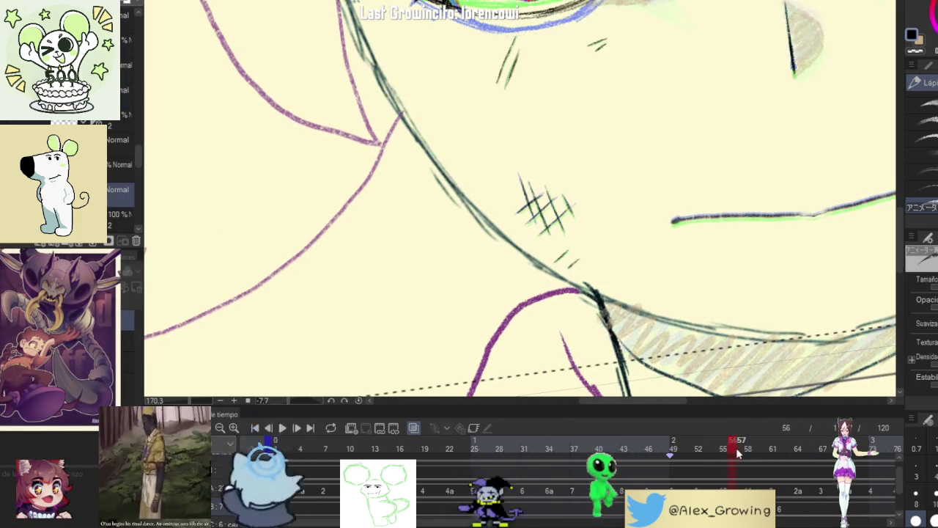
scroll(578, 252, up, 3)
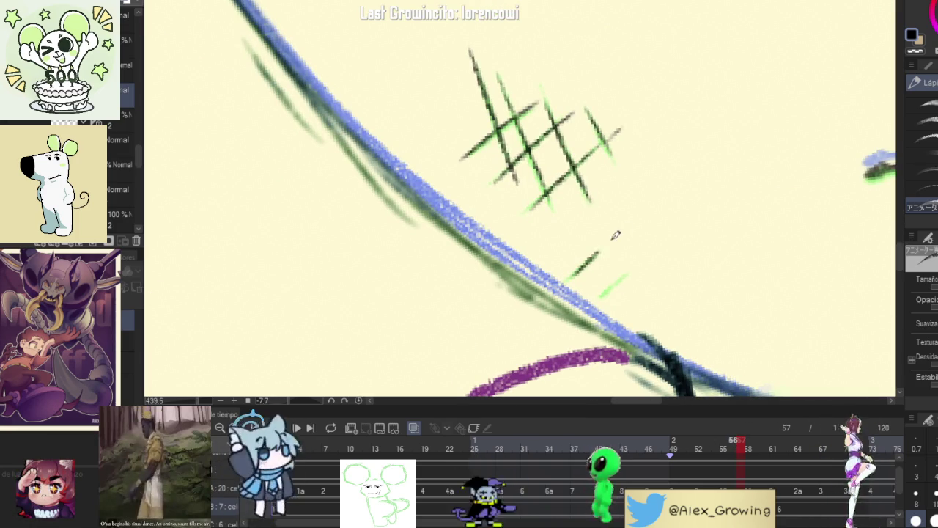
scroll(603, 297, down, 2)
scroll(659, 351, down, 2)
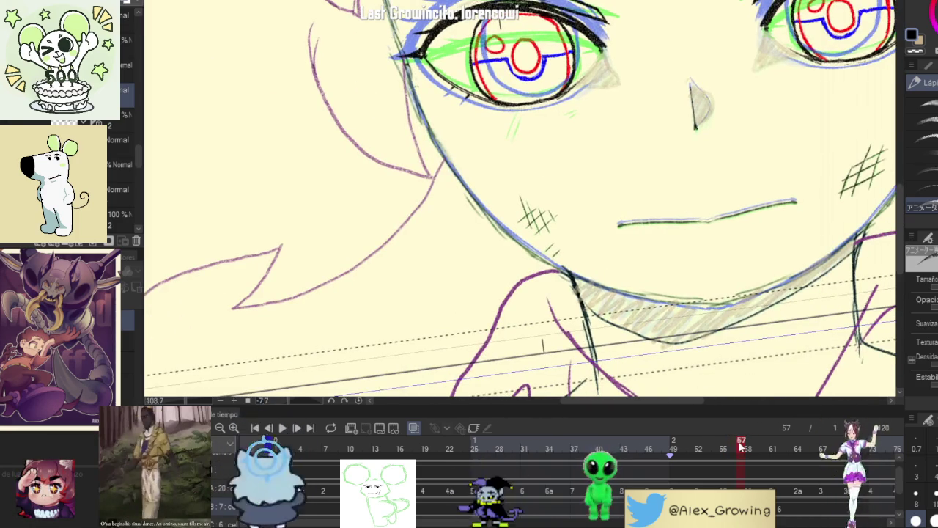
drag(740, 447, 736, 445)
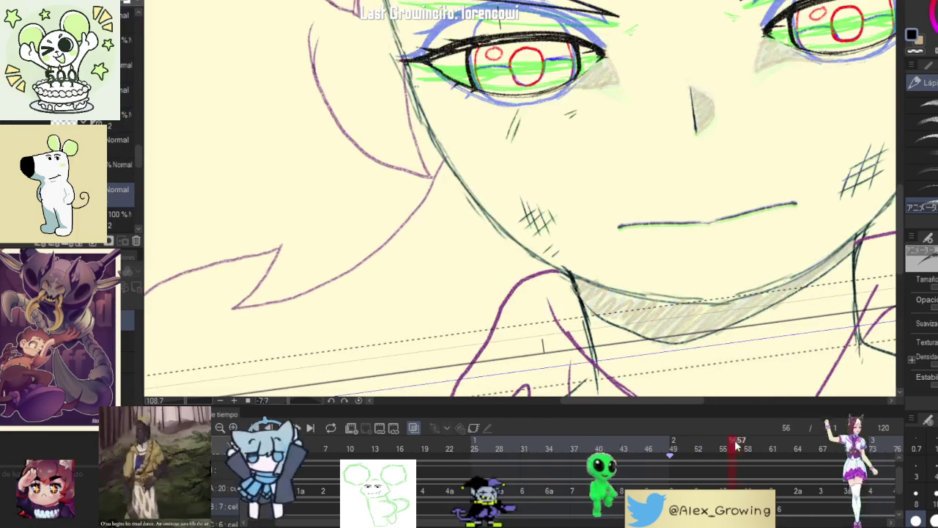
Step: Pan and zoom the view to centre the face and eyes
mouse_move(760, 89)
mouse_down()
mouse_move(702, 191)
mouse_move(805, 184)
mouse_up()
scroll(601, 212, up, 1)
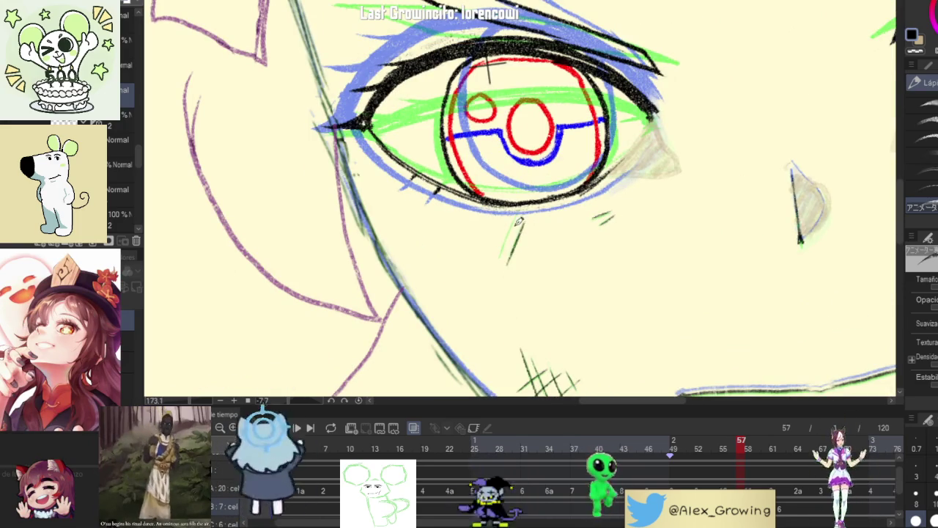
scroll(533, 230, down, 2)
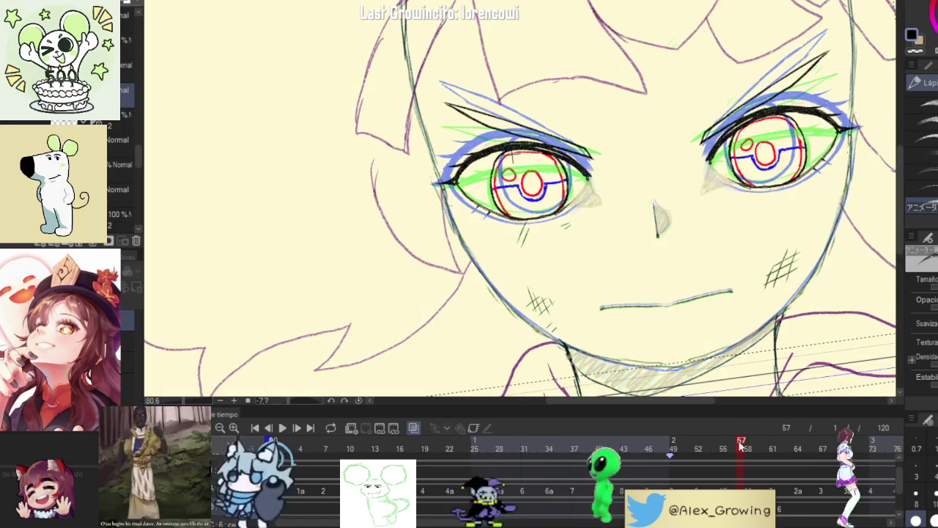
drag(835, 96, 695, 196)
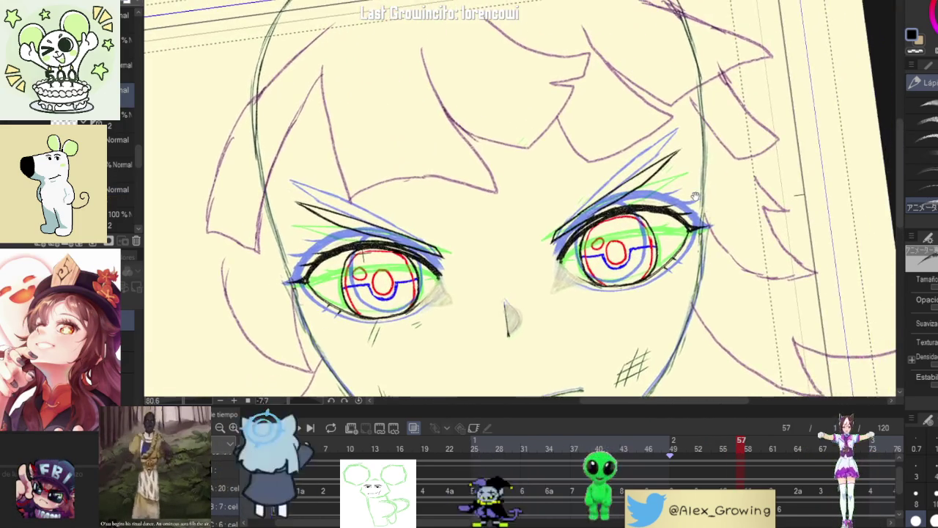
scroll(695, 195, up, 1)
scroll(711, 176, up, 2)
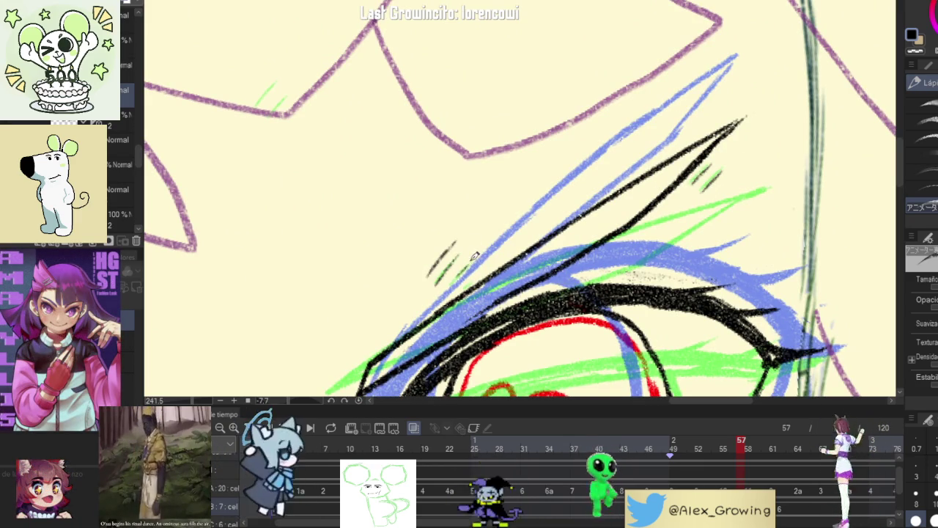
Step: Revisit frames 56–57 and pan up so both eyes are in view
scroll(474, 256, down, 1)
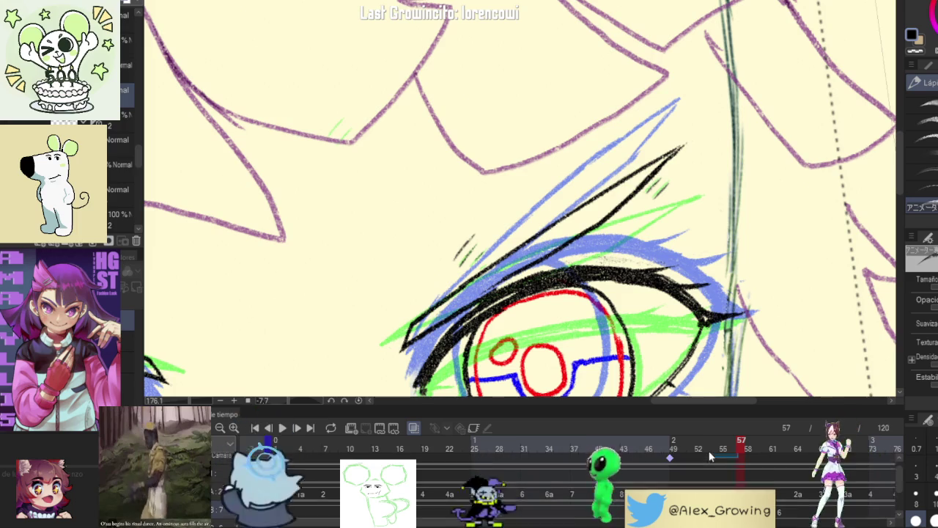
scroll(709, 456, up, 1)
mouse_move(744, 454)
mouse_down()
mouse_move(725, 453)
mouse_move(740, 454)
mouse_up()
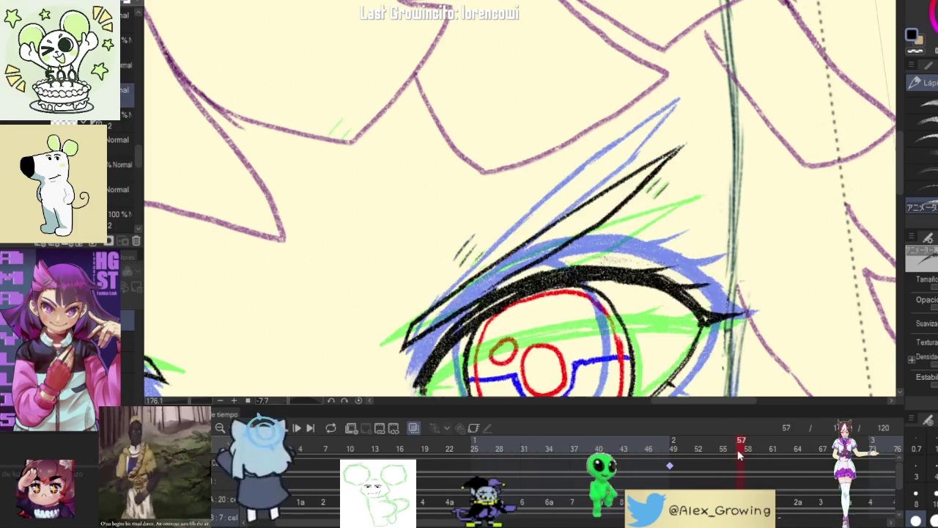
scroll(625, 260, down, 5)
scroll(583, 189, up, 5)
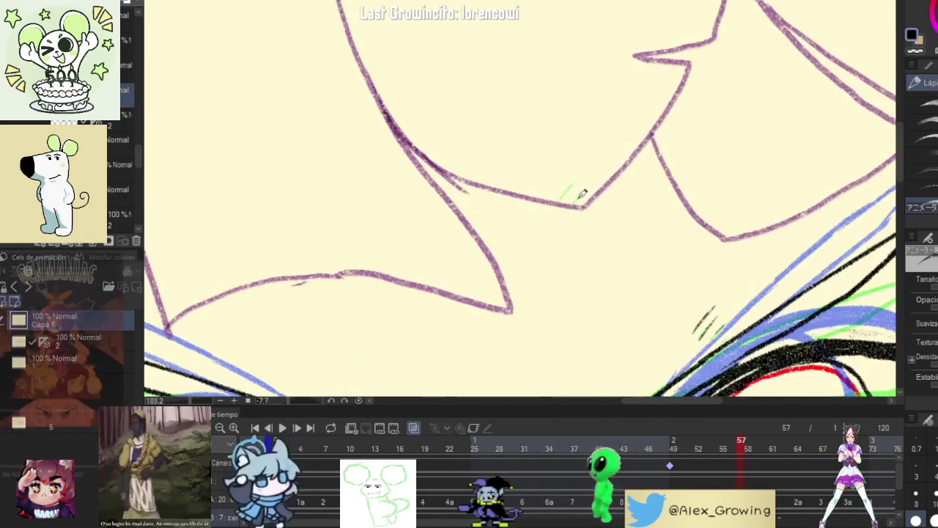
scroll(592, 162, down, 4)
drag(615, 267, 618, 194)
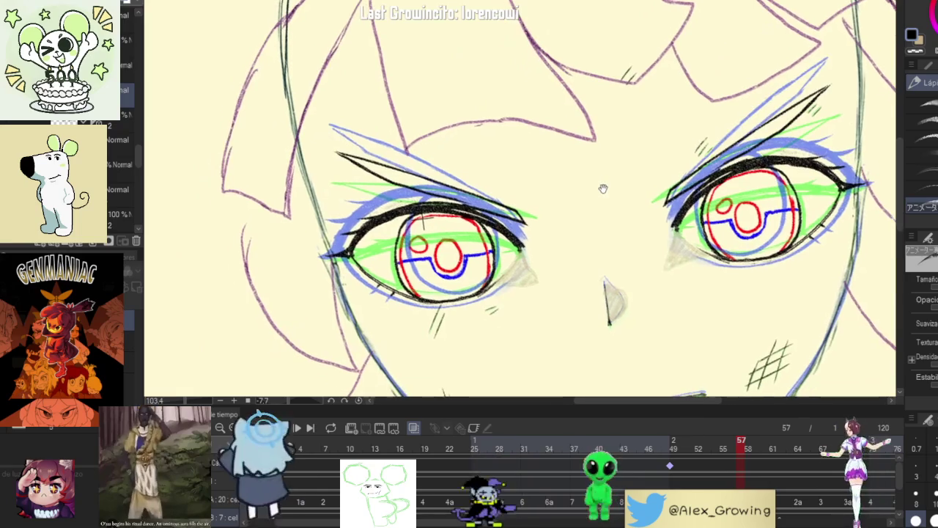
drag(739, 452, 732, 452)
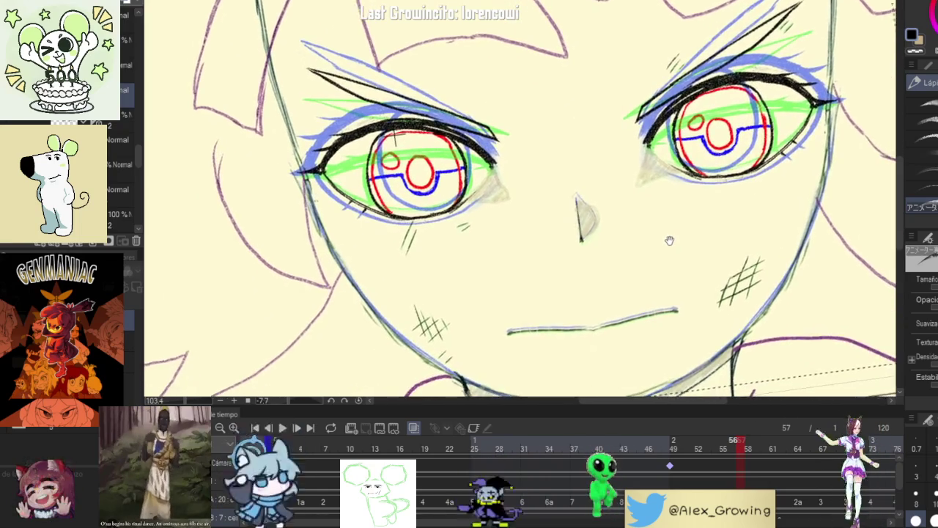
Step: Lasso the hatch marks near the eyelid tip, shift them up-left, deselect, and preview neighbouring frames
key(m)
scroll(682, 117, up, 2)
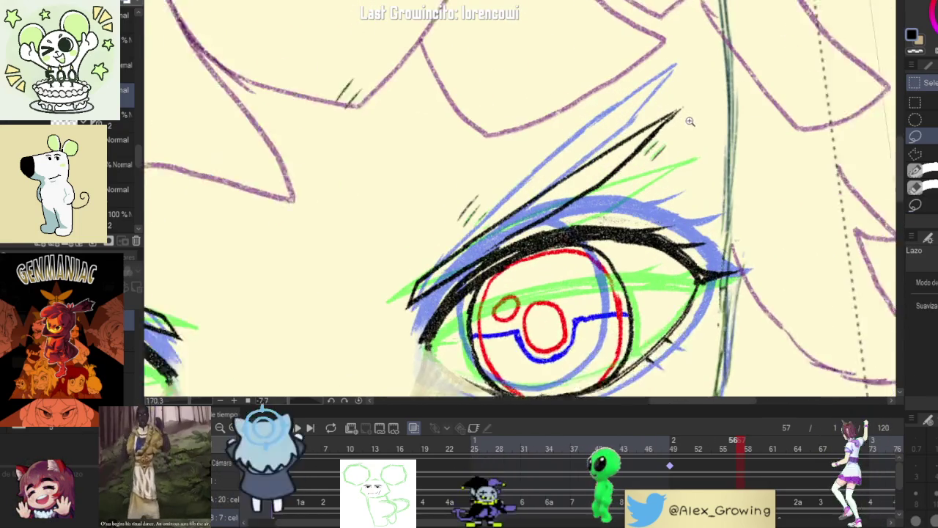
scroll(667, 132, up, 2)
mouse_move(649, 144)
mouse_down()
mouse_move(687, 140)
mouse_move(621, 132)
mouse_up()
click(694, 204)
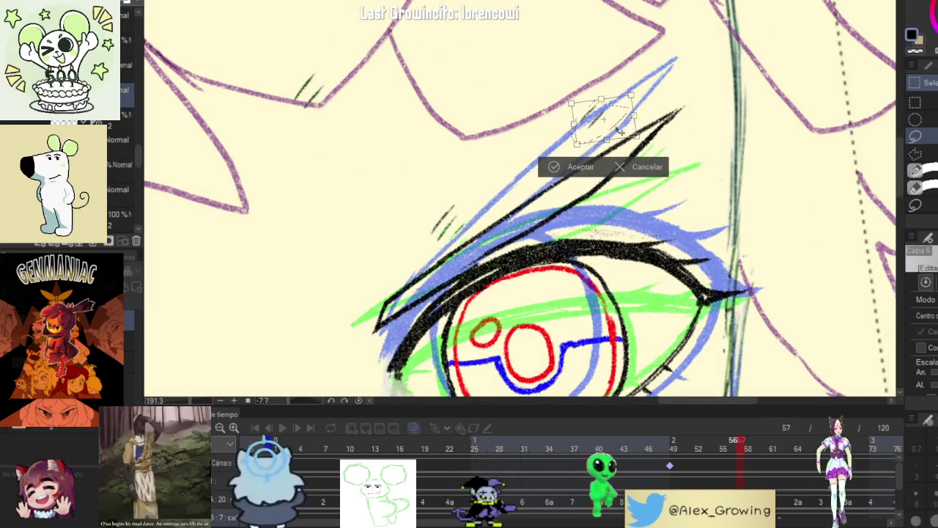
click(558, 167)
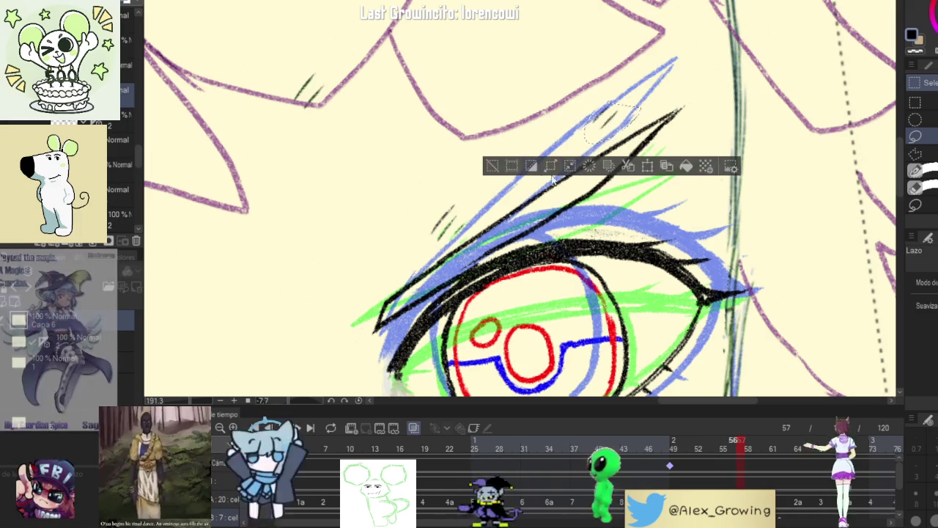
key(ctrl+d)
mouse_move(739, 445)
mouse_down()
mouse_move(680, 462)
mouse_move(747, 451)
mouse_move(733, 451)
mouse_up()
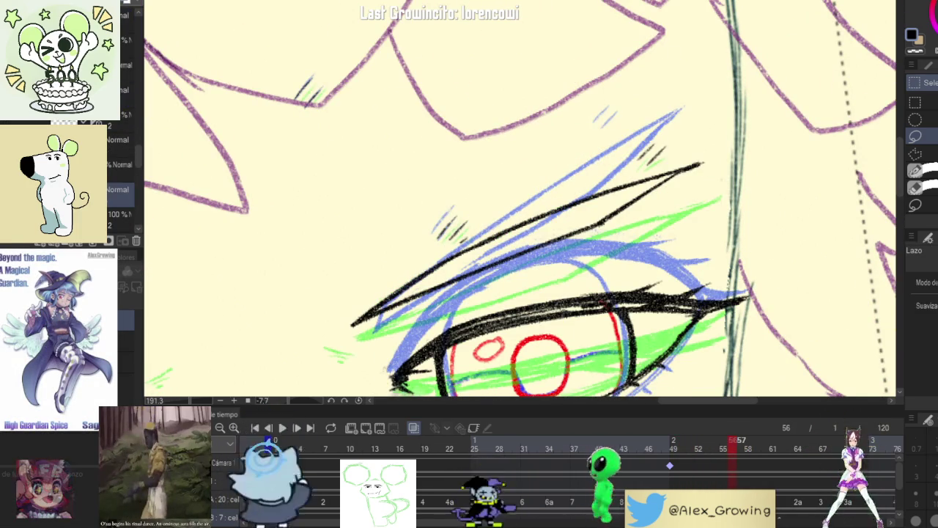
scroll(736, 481, down, 2)
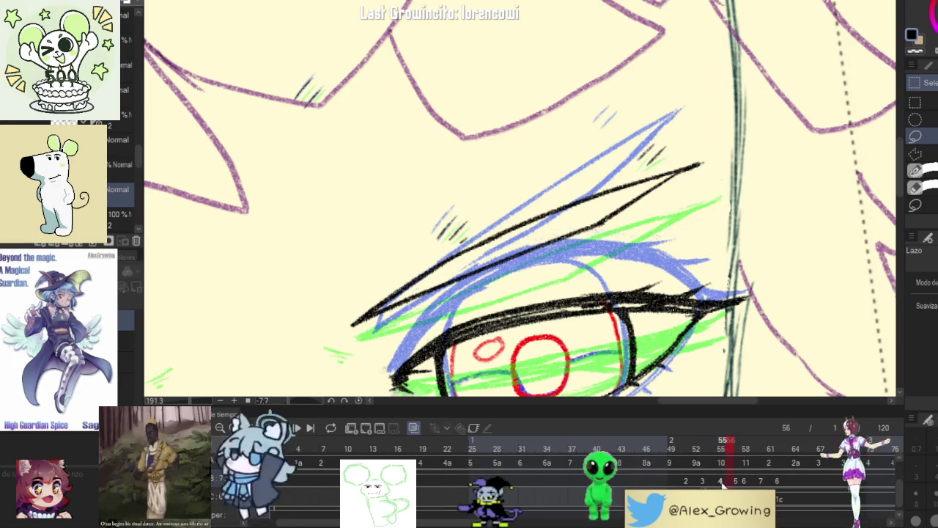
Step: Scrub back through the blink, settle on half-open frame 55, and zoom in on the left eye
click(740, 440)
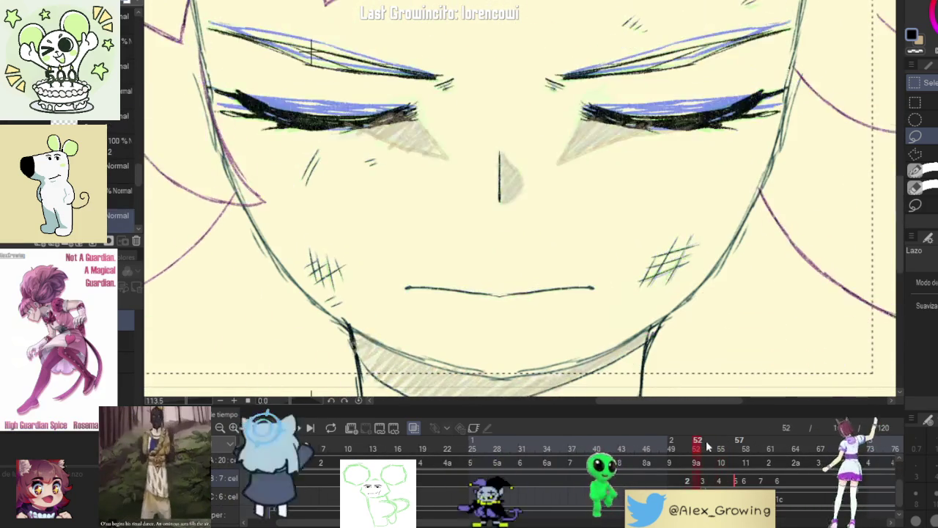
mouse_move(740, 441)
mouse_down()
mouse_move(723, 442)
mouse_move(738, 440)
mouse_up()
drag(639, 313, 720, 359)
click(717, 477)
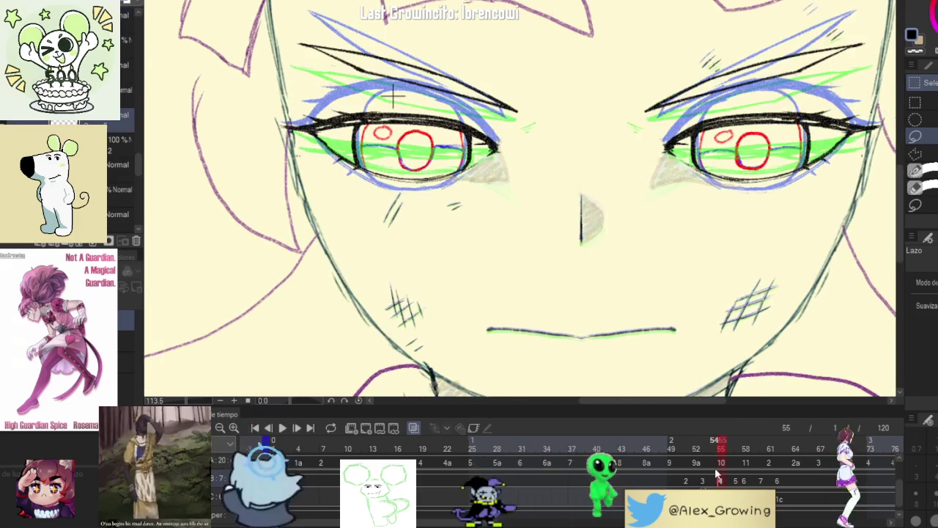
scroll(389, 197, up, 3)
Step: Lasso the hatch strokes under the left eye on frame 55 and transform them into place
drag(410, 188, 400, 192)
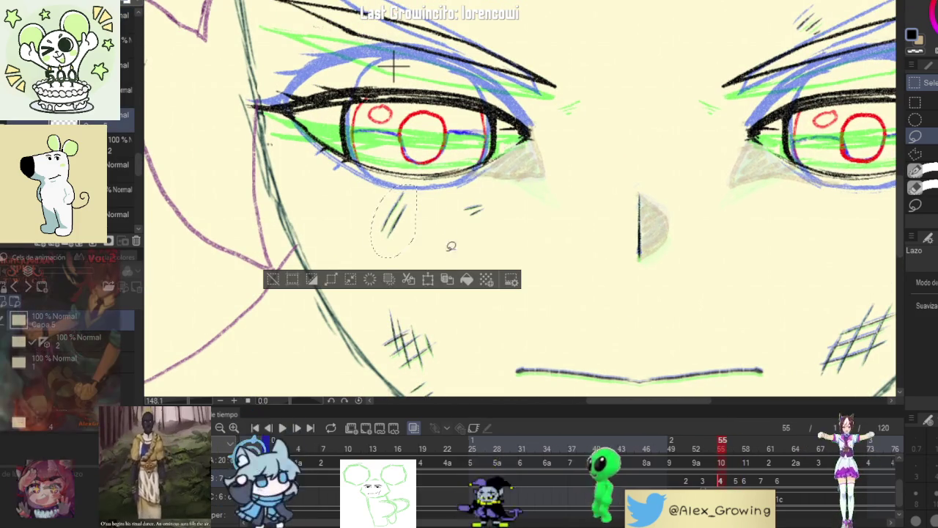
click(428, 280)
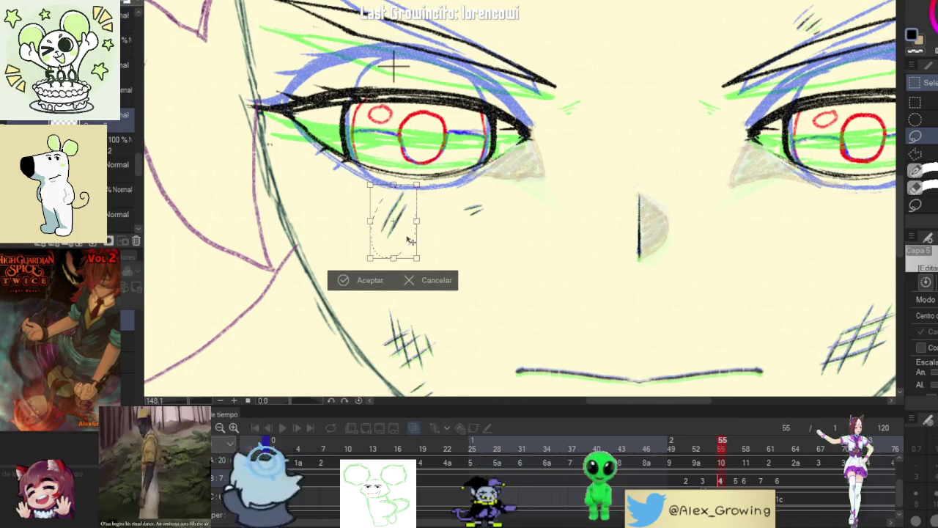
click(378, 283)
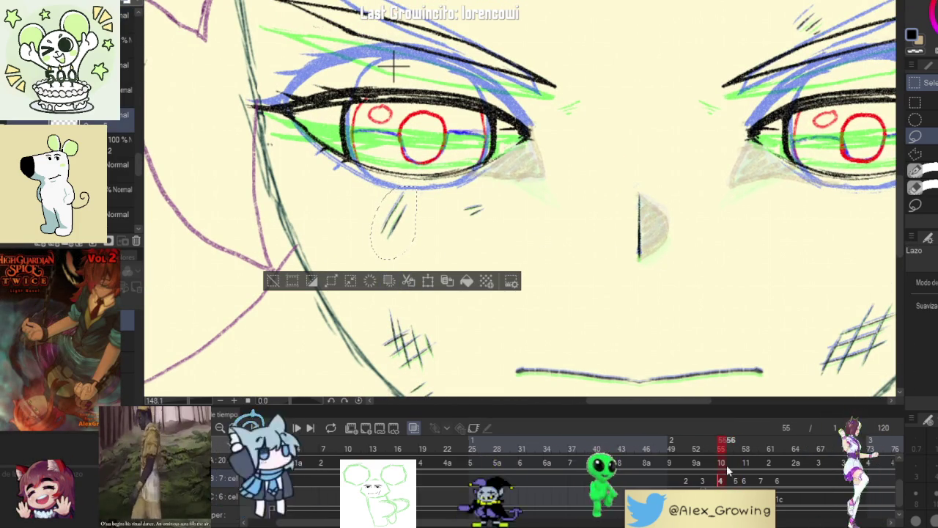
Step: On frame 57, select the under-eye stroke and small dashes and resize them into position
click(737, 484)
click(271, 281)
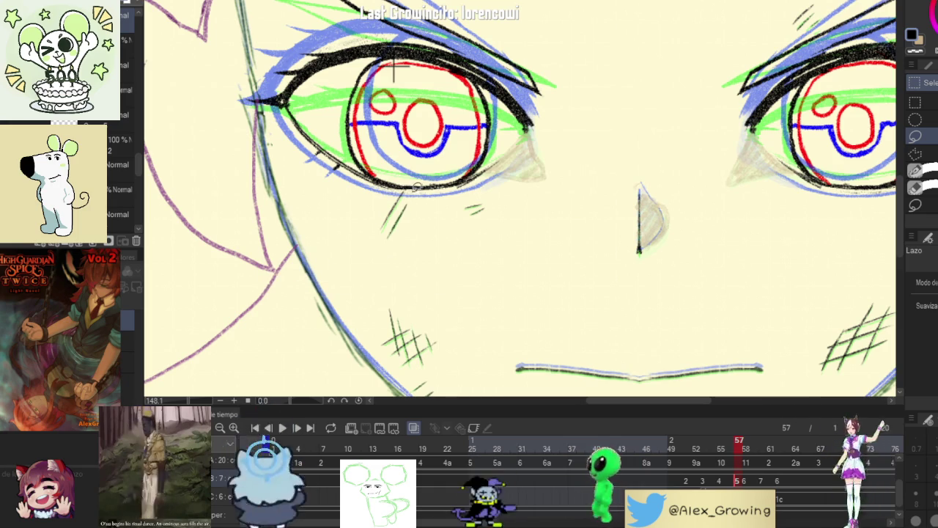
drag(406, 186, 403, 189)
drag(439, 220, 439, 221)
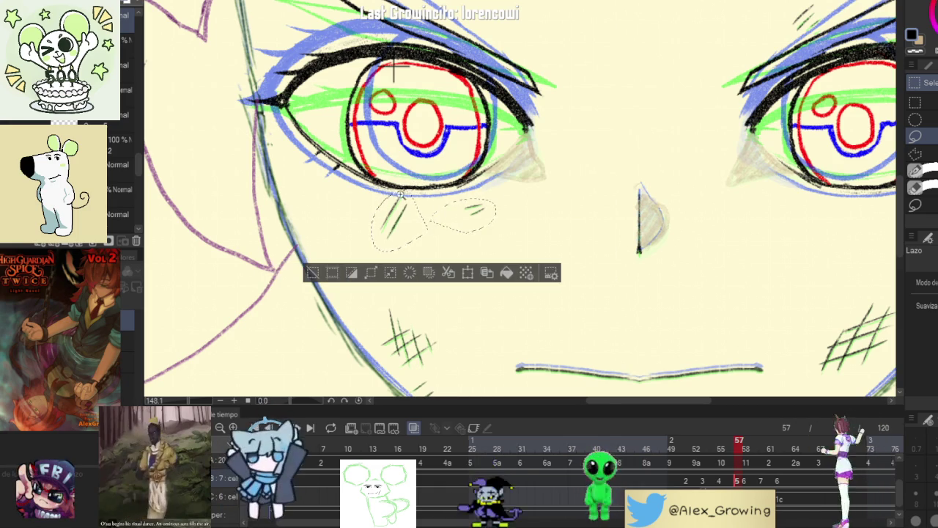
scroll(407, 192, up, 5)
scroll(440, 176, down, 3)
click(513, 294)
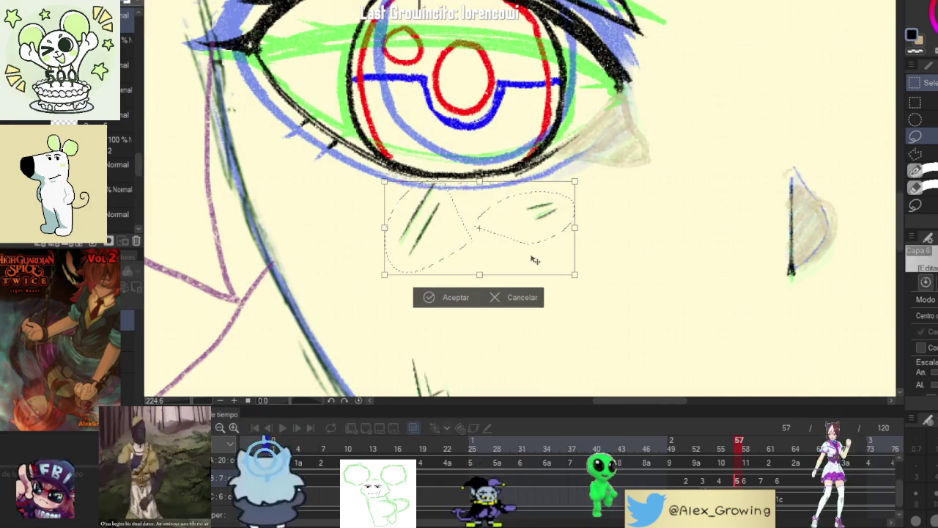
click(452, 300)
key(ctrl+d)
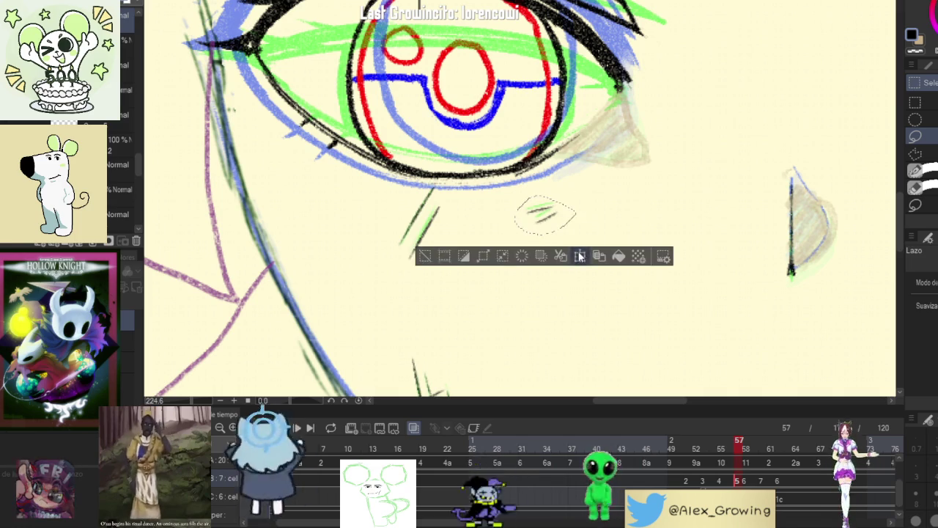
Step: Tilt and shift the green under-eye strokes, then preview the blink frames
click(521, 254)
drag(565, 216, 565, 212)
click(513, 254)
key(ctrl+d)
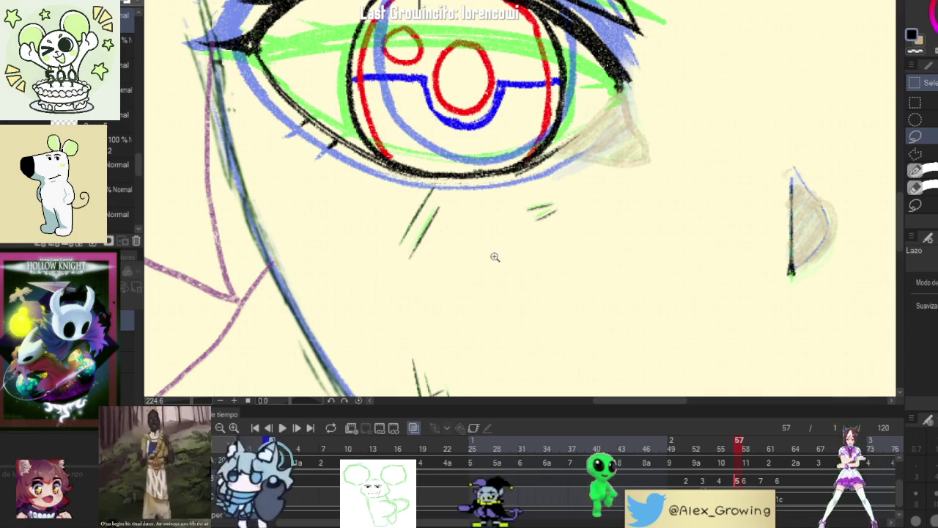
scroll(496, 256, down, 4)
mouse_move(718, 453)
mouse_down()
mouse_move(734, 451)
mouse_move(681, 446)
mouse_move(738, 453)
mouse_up()
scroll(415, 179, up, 5)
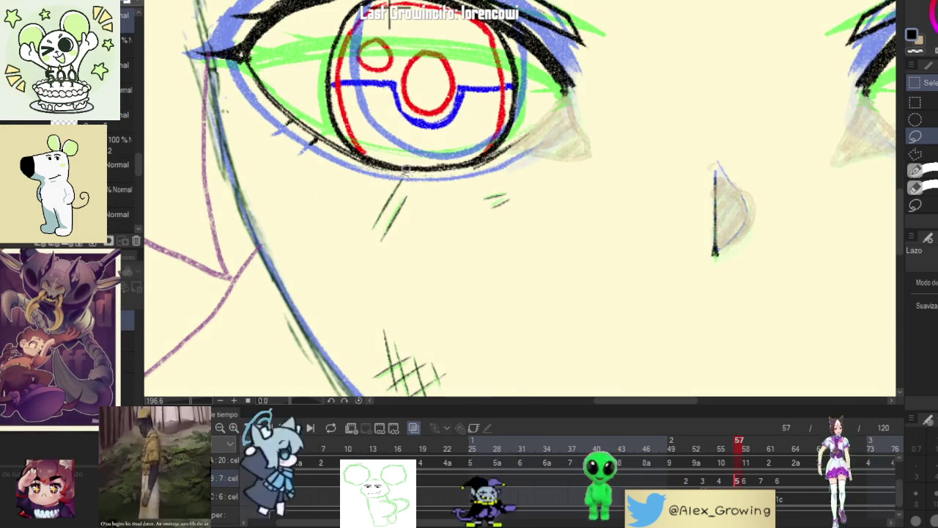
Step: Reselect the green under-eye strokes, nudge them slightly left and down, and refit the whole face
drag(406, 173, 427, 244)
mouse_move(504, 218)
mouse_down()
mouse_move(513, 203)
mouse_move(485, 208)
mouse_up()
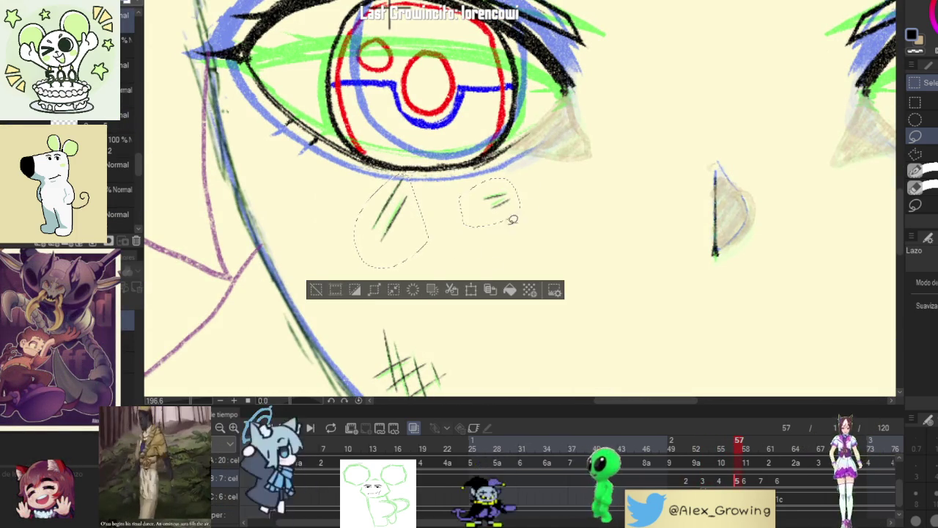
key(ctrl+t)
drag(494, 242, 491, 237)
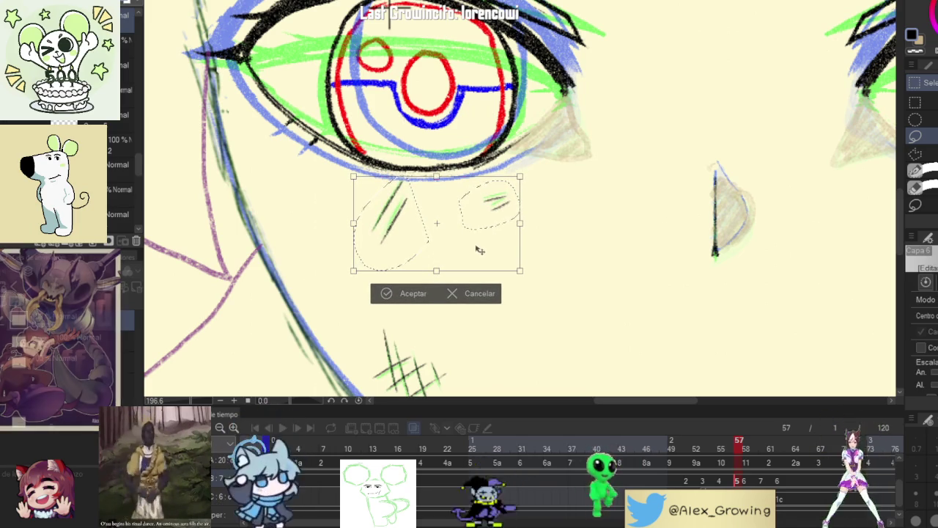
click(412, 293)
drag(469, 176, 480, 263)
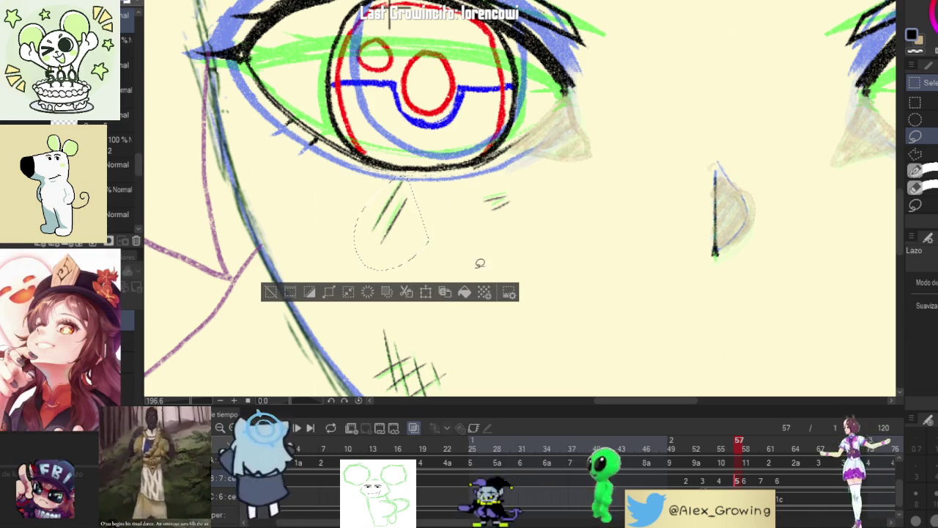
click(426, 293)
click(341, 296)
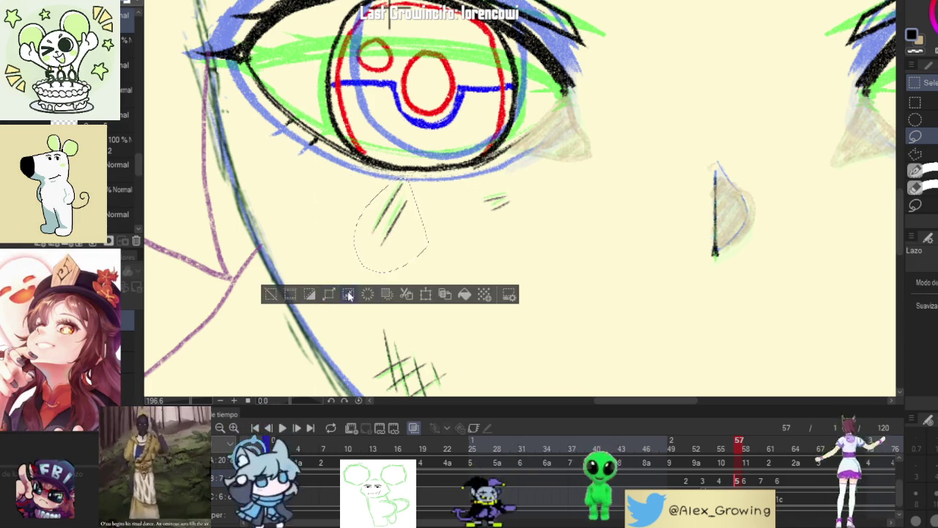
key(ctrl+d)
key(ctrl+0)
Step: On frame 56, select and transform the hatch strokes under the left eye
click(728, 452)
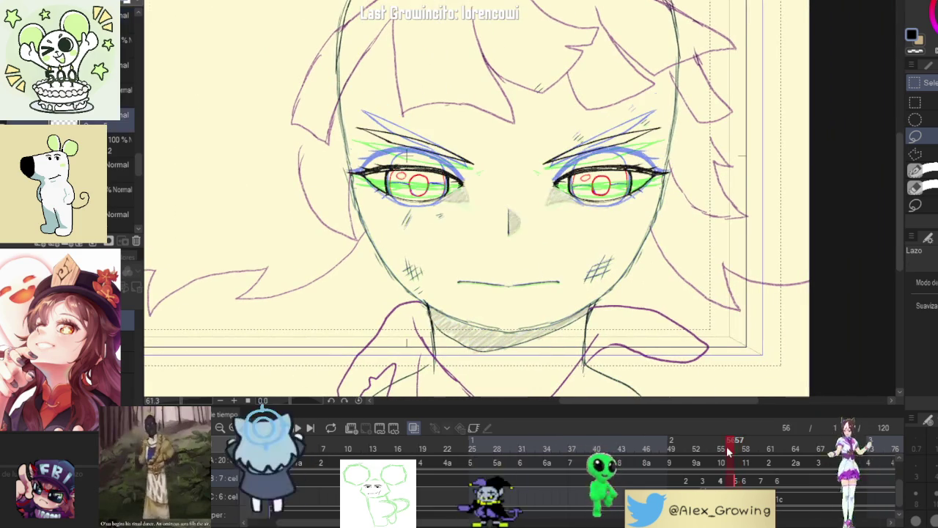
drag(710, 452, 738, 453)
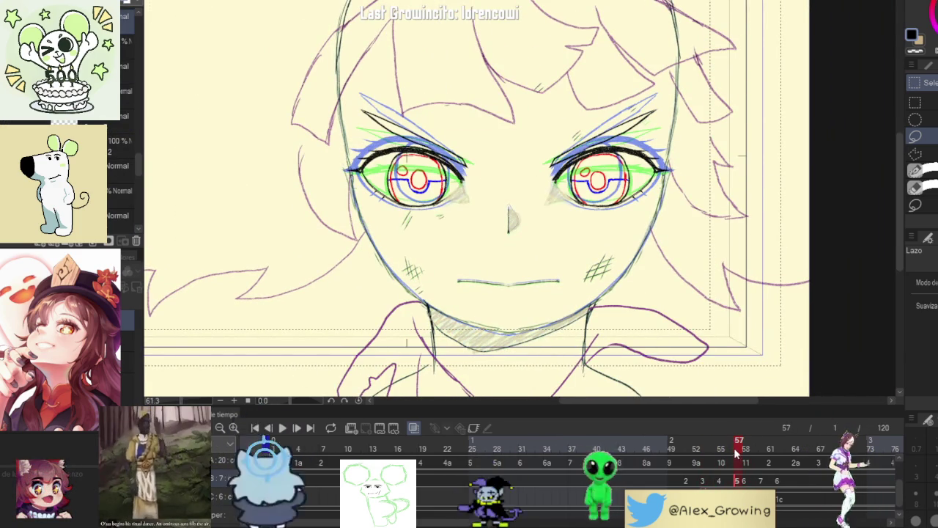
scroll(420, 198, up, 5)
drag(370, 288, 414, 273)
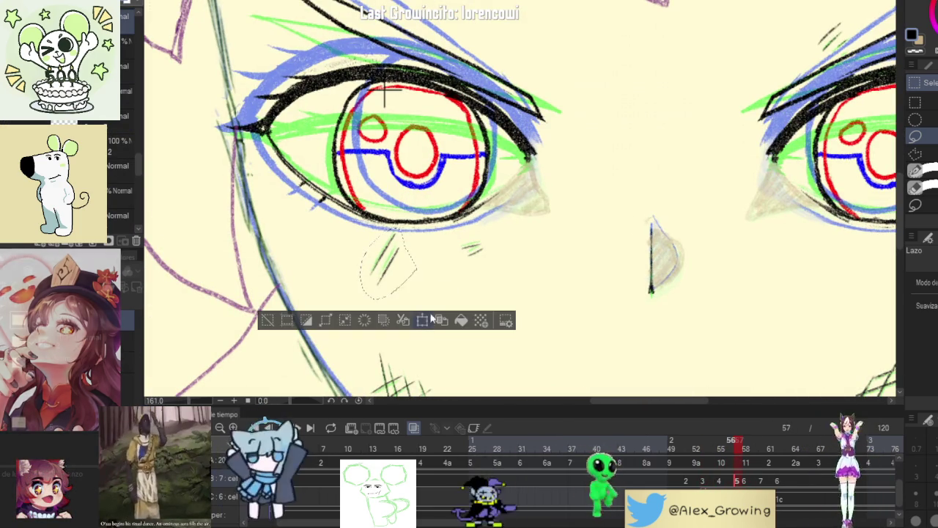
key(ctrl+t)
key(Return)
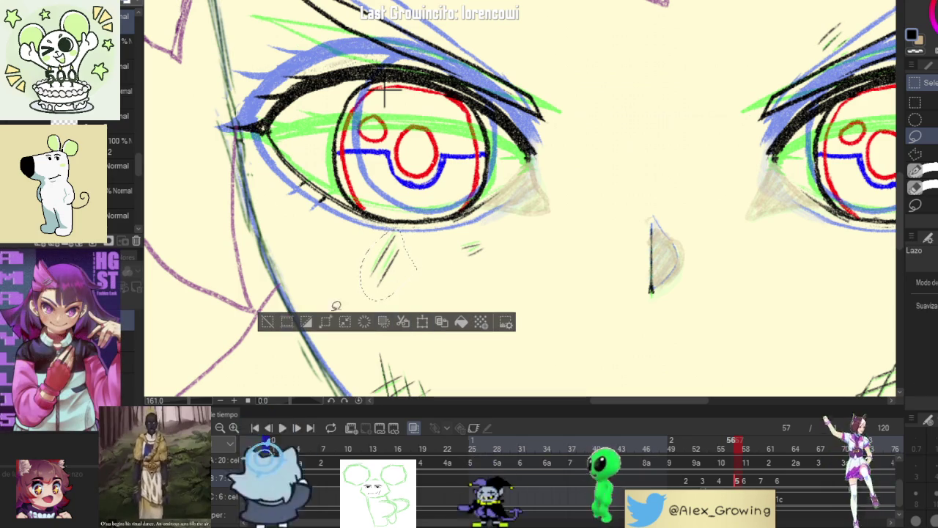
key(ctrl+d)
Step: Zoom out, recentre the face and scrub back through frames to the closed eyes
click(727, 445)
scroll(660, 282, down, 1)
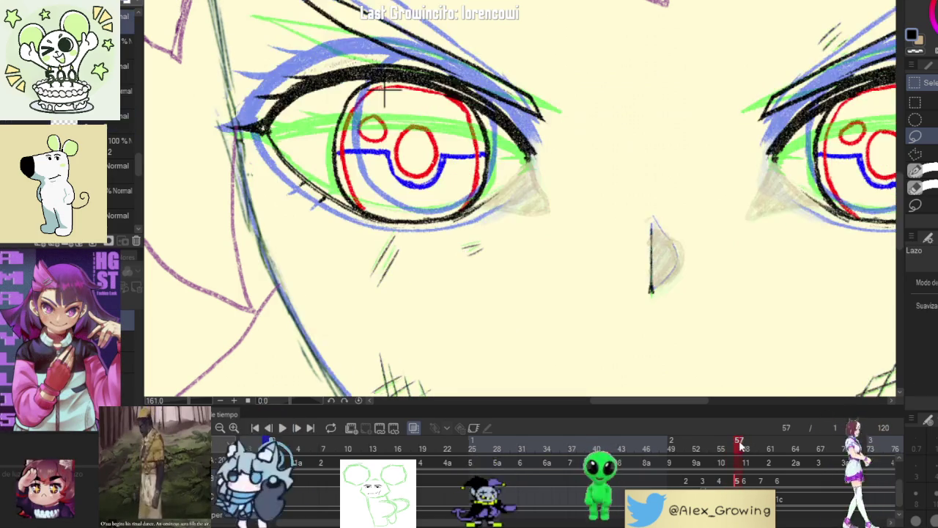
scroll(661, 282, down, 3)
scroll(660, 282, down, 1)
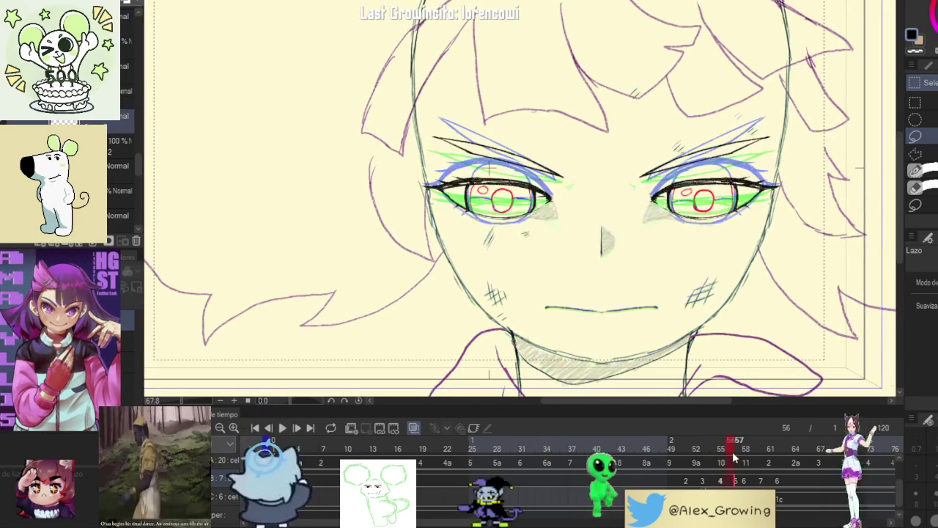
drag(770, 351, 720, 364)
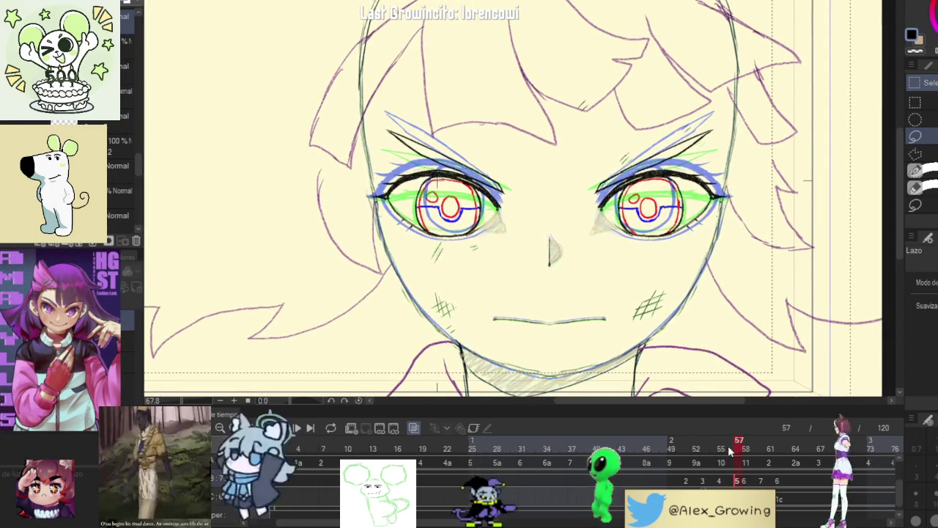
mouse_move(729, 450)
mouse_down()
mouse_move(657, 449)
mouse_move(746, 458)
mouse_up()
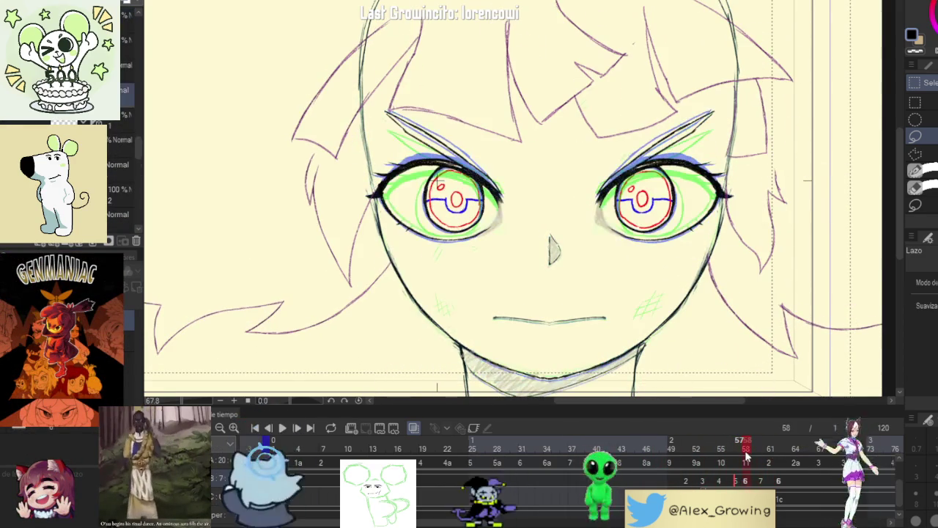
Step: On frame 58, zoom into the cheek with the Pencil and trace dark strokes over the green hatch
drag(739, 460, 747, 460)
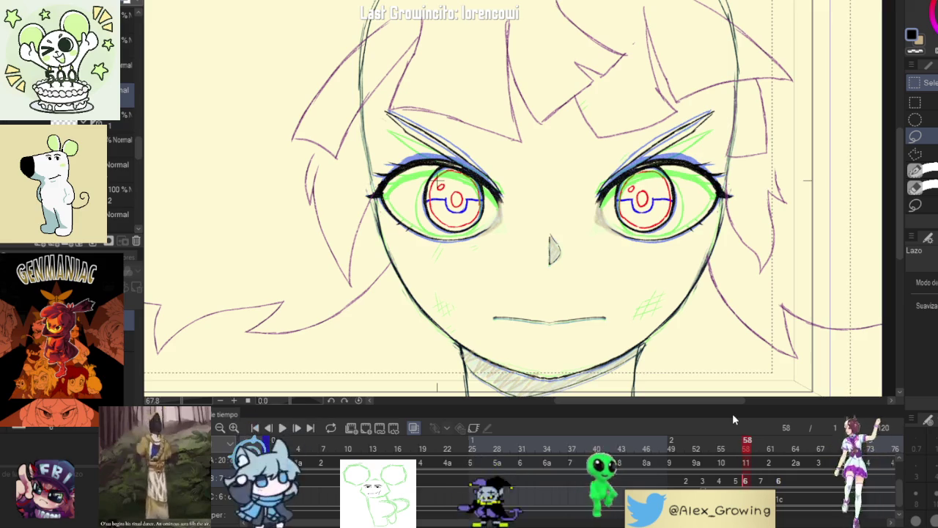
key(p)
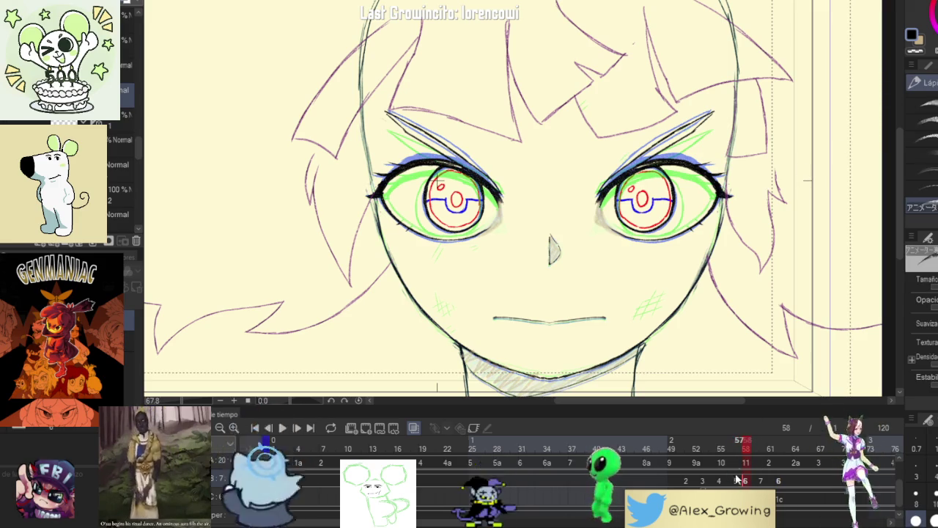
scroll(687, 258, up, 3)
scroll(674, 260, up, 3)
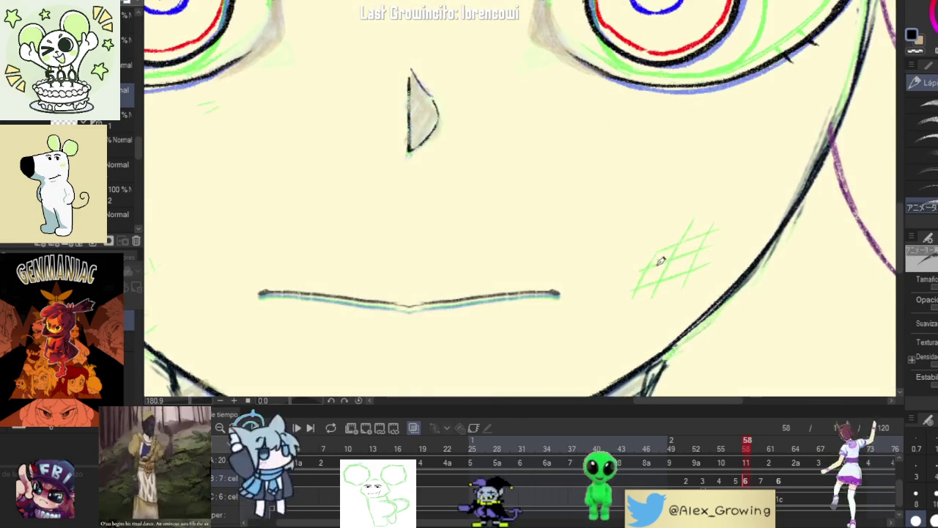
drag(683, 228, 656, 289)
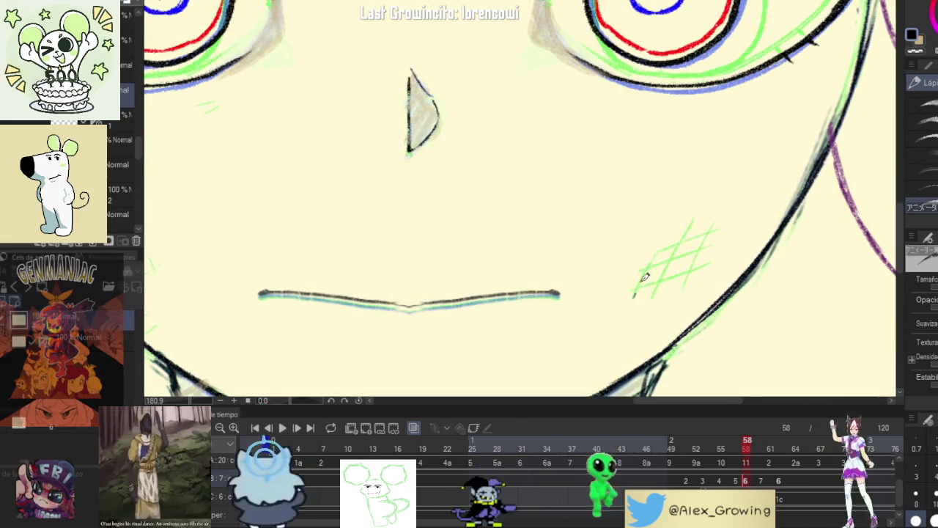
drag(741, 241, 747, 166)
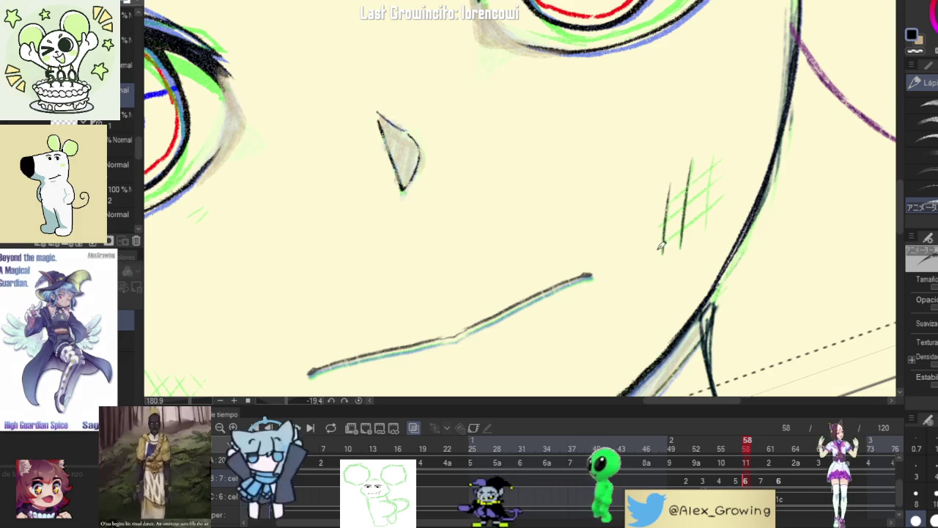